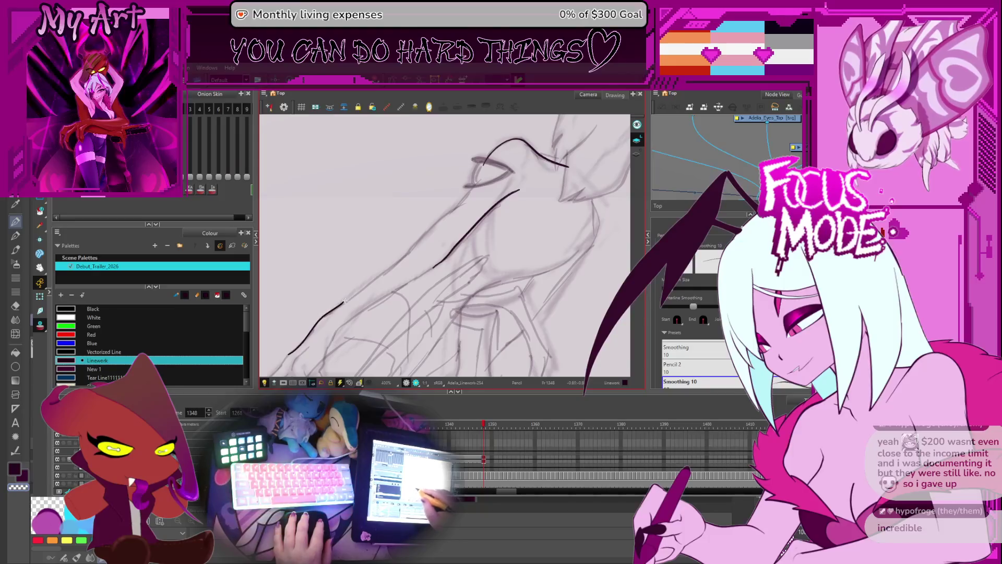
# Ink the long neck line up the sketch, redrawing it as one clean stroke.
pyautogui.moveTo(344, 301); pyautogui.dragTo(388, 261)
pyautogui.hotkey('ctrl', 'z')
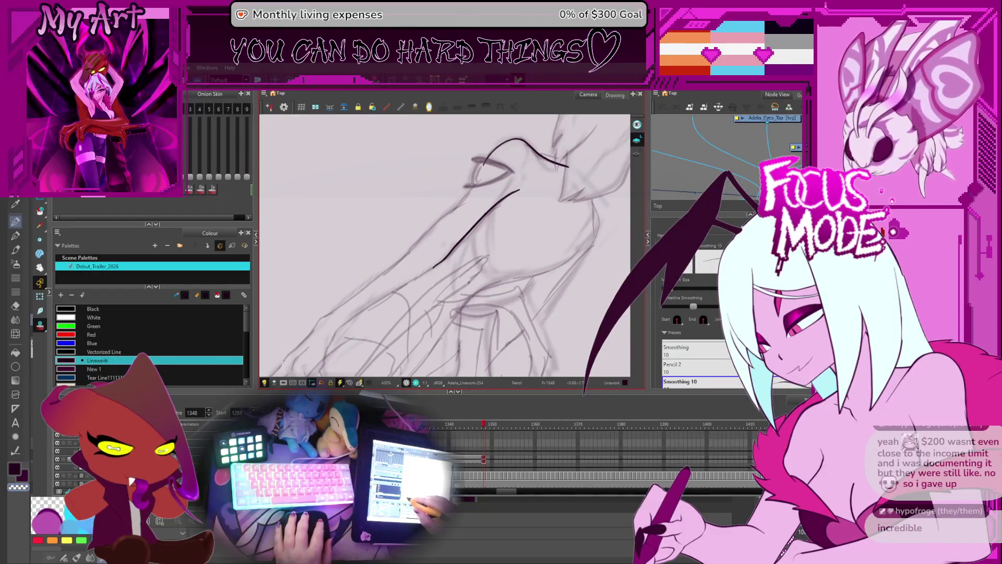
pyautogui.moveTo(299, 346); pyautogui.dragTo(410, 249)
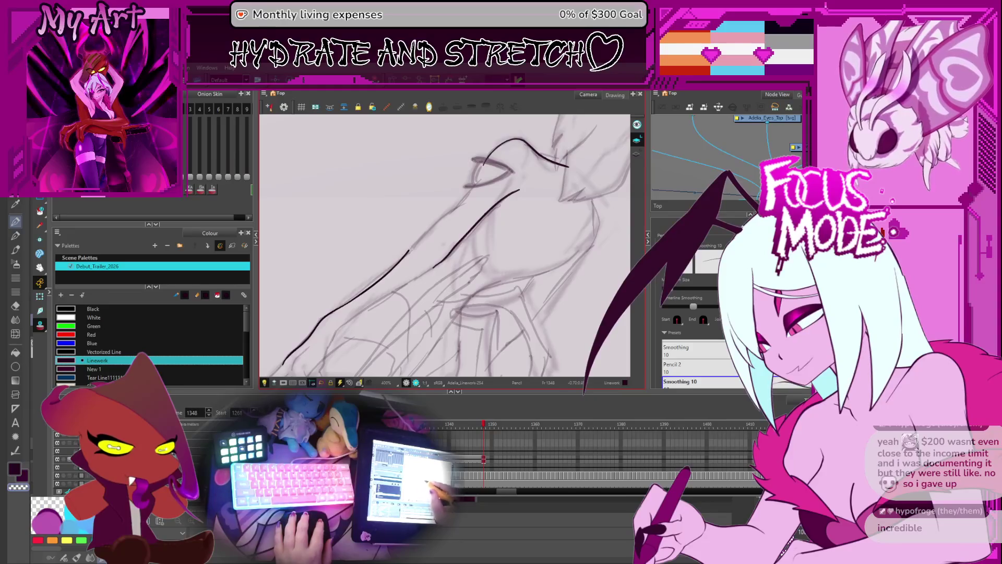
pyautogui.scroll(2, 483, 181)
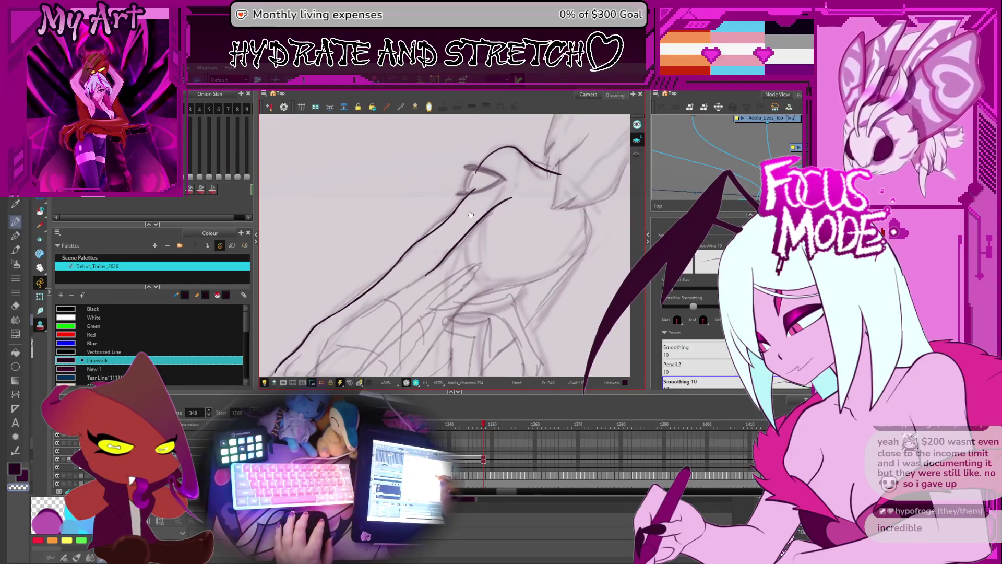
pyautogui.hotkey('alt', 'q')
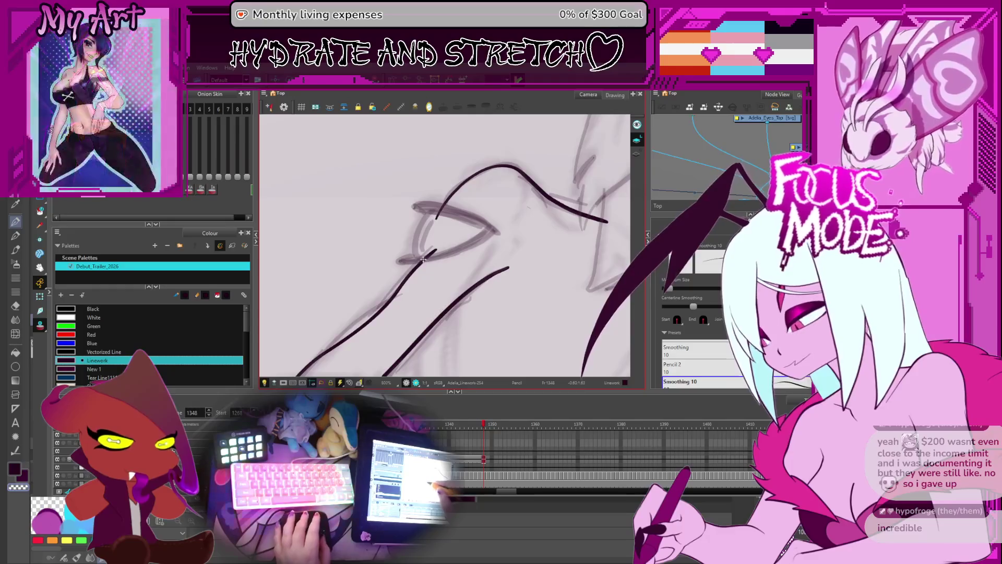
pyautogui.click(433, 249)
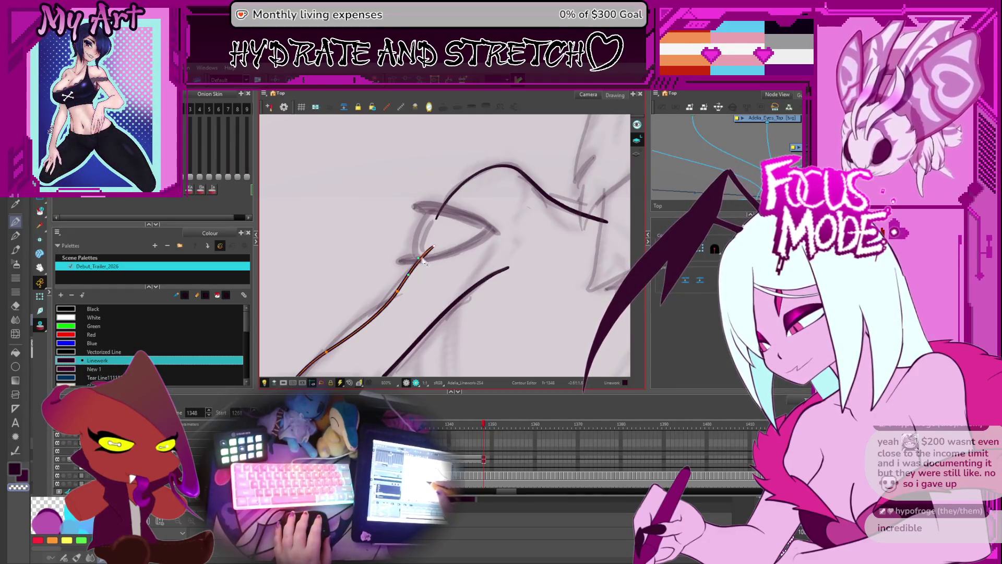
pyautogui.click(423, 263)
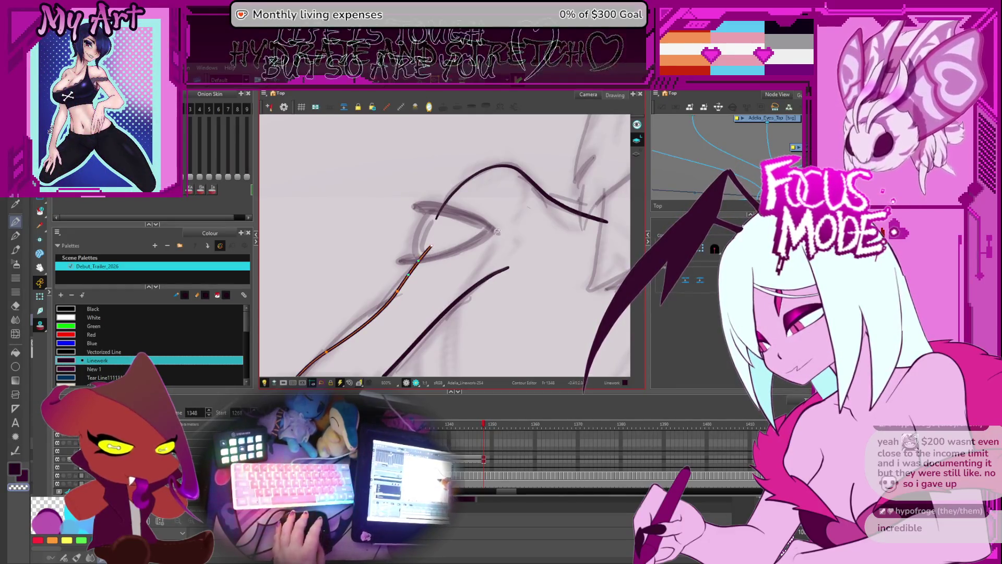
pyautogui.hotkey('alt', '/')
# Ink the diagonal eye stroke and a short mark at the top of the eye.
pyautogui.moveTo(435, 249)
pyautogui.mouseDown()
pyautogui.moveTo(456, 186)
pyautogui.moveTo(404, 256)
pyautogui.mouseUp()
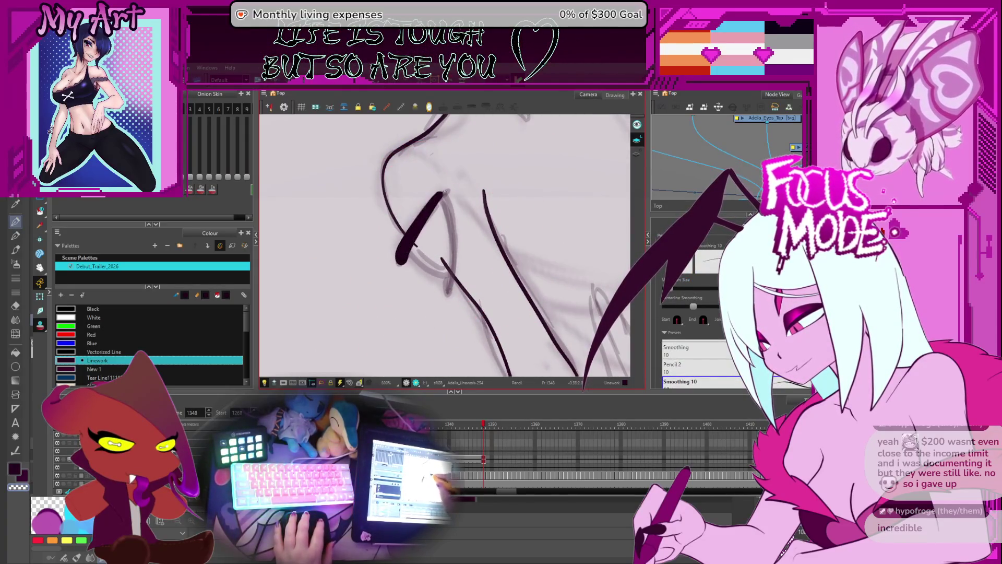
pyautogui.moveTo(427, 211); pyautogui.dragTo(460, 183)
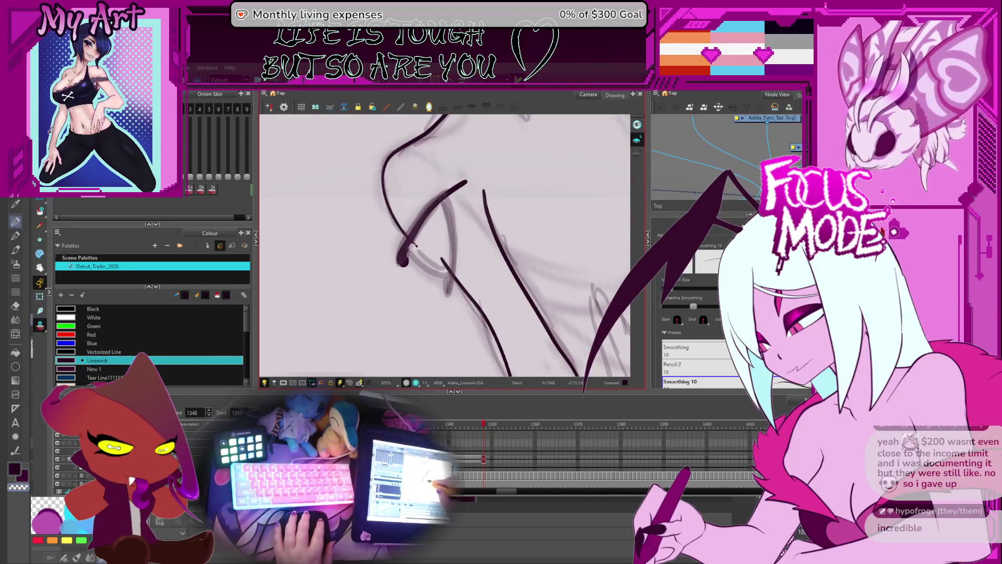
pyautogui.hotkey('ctrl', 'z')
pyautogui.moveTo(402, 263)
pyautogui.mouseDown()
pyautogui.moveTo(461, 183)
pyautogui.moveTo(447, 156)
pyautogui.moveTo(458, 280)
pyautogui.moveTo(419, 385)
pyautogui.moveTo(412, 379)
pyautogui.mouseUp()
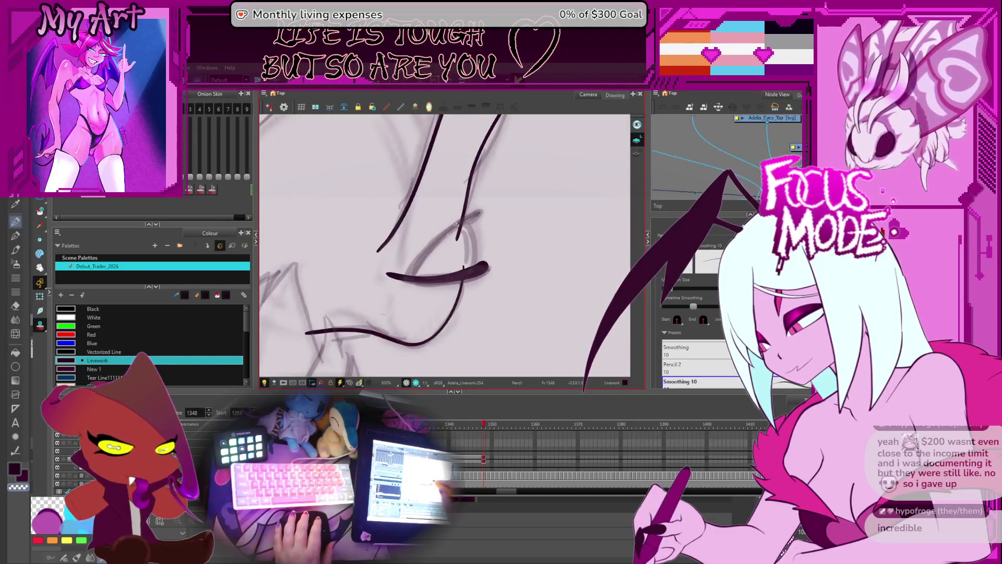
pyautogui.moveTo(476, 214); pyautogui.dragTo(396, 291)
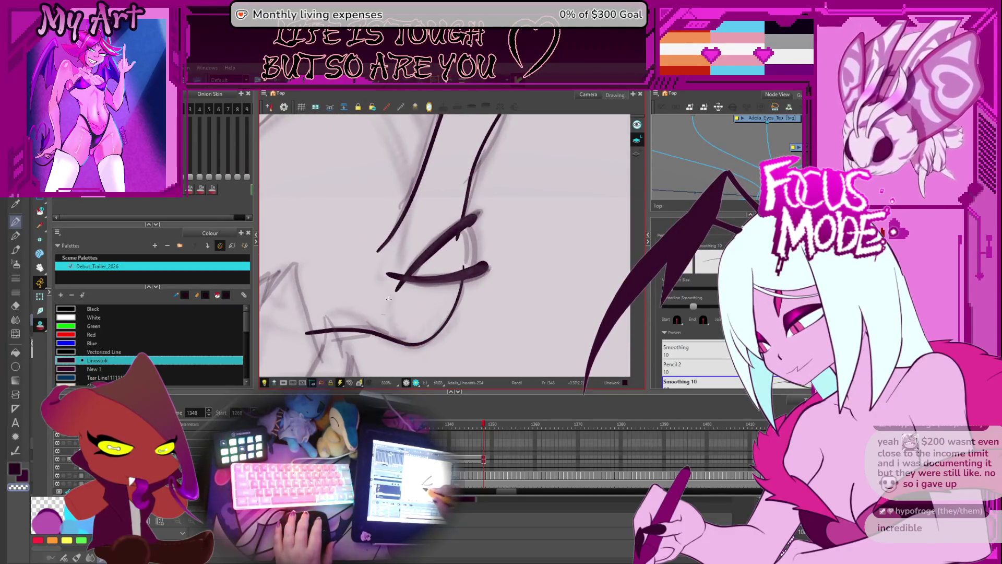
# Select the new eye strokes and the upper eye stroke for thickness editing.
pyautogui.press('2')
pyautogui.hotkey('alt', 'q')
pyautogui.click(505, 192)
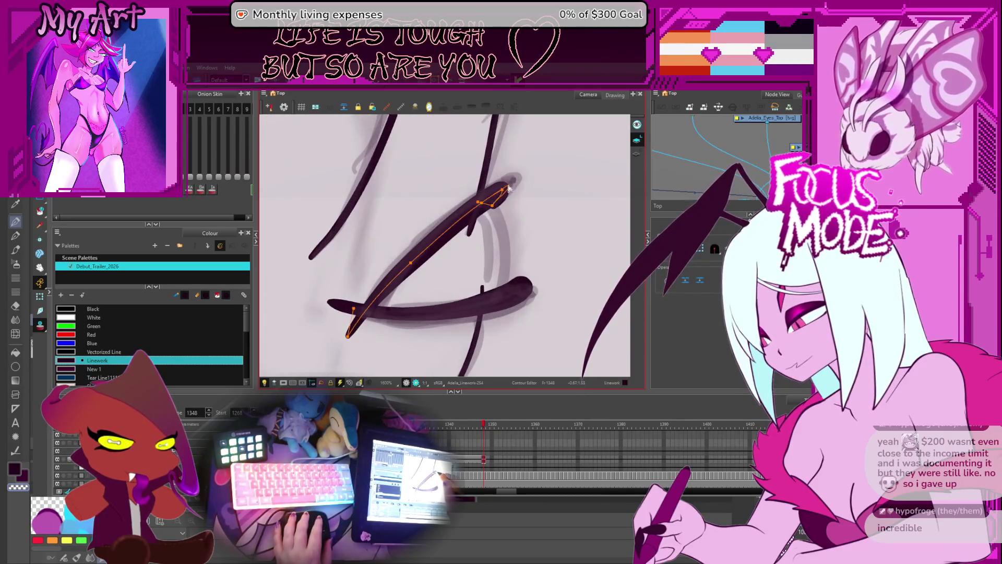
pyautogui.click(511, 187)
pyautogui.hotkey('alt', 'shift', 'q')
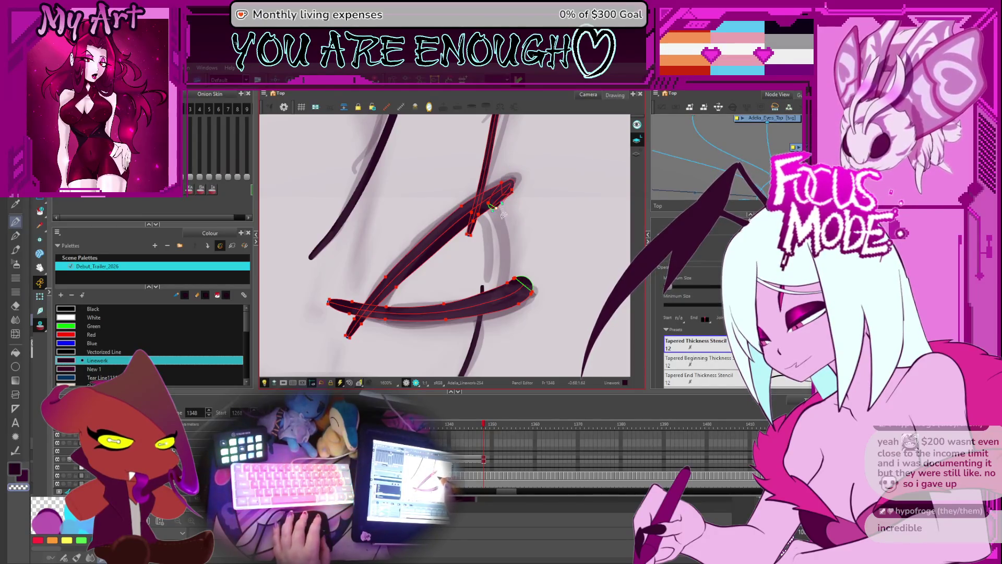
pyautogui.scroll(-3, 503, 214)
pyautogui.hotkey('shift', 't')
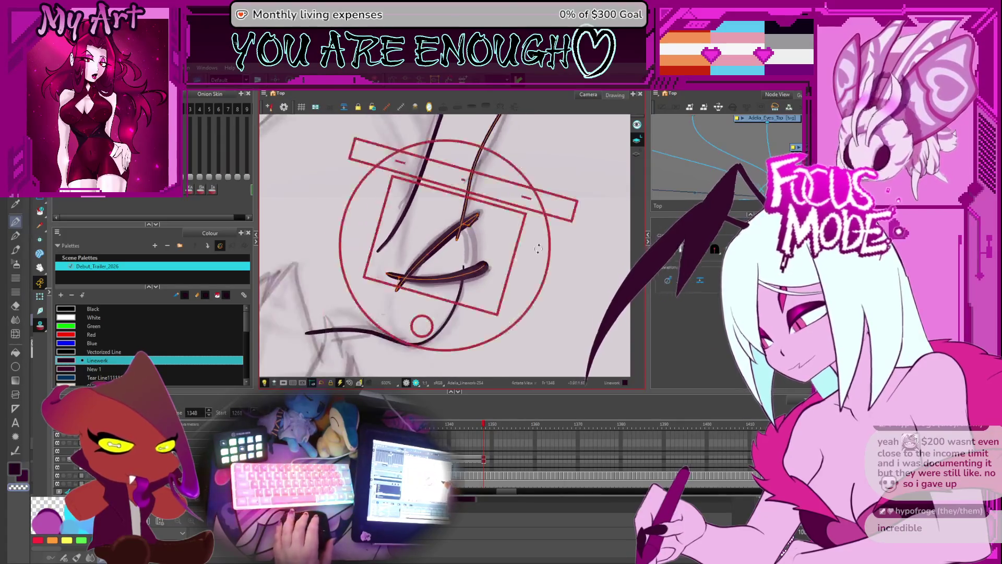
pyautogui.moveTo(539, 248)
pyautogui.mouseDown()
pyautogui.moveTo(496, 220)
pyautogui.moveTo(444, 209)
pyautogui.moveTo(430, 233)
pyautogui.mouseUp()
pyautogui.scroll(2, 413, 201)
pyautogui.click(423, 246)
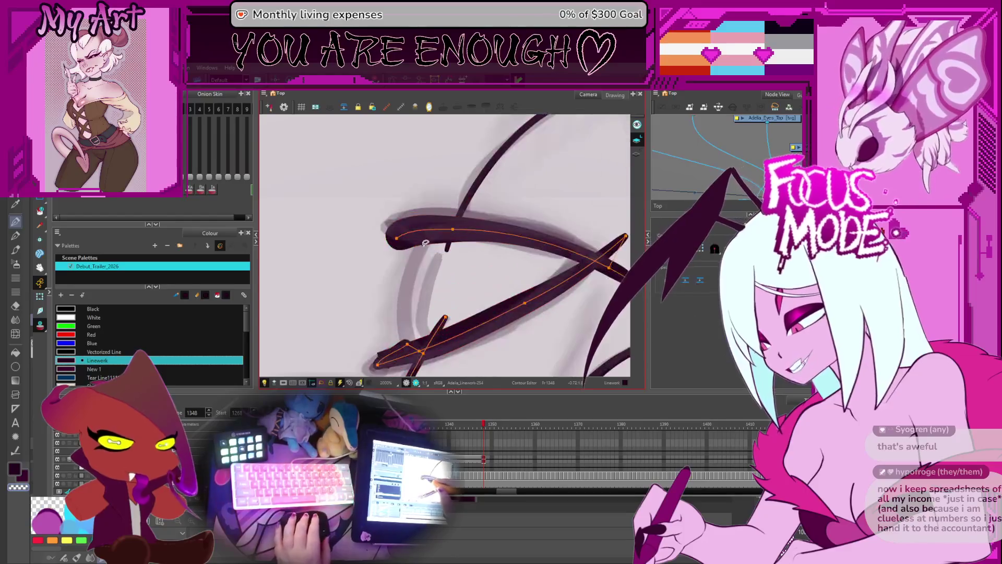
# Move and delete contour points to round and extend the upper stroke's left tip.
pyautogui.hotkey('alt', 'q')
pyautogui.scroll(2, 413, 248)
pyautogui.click(399, 241)
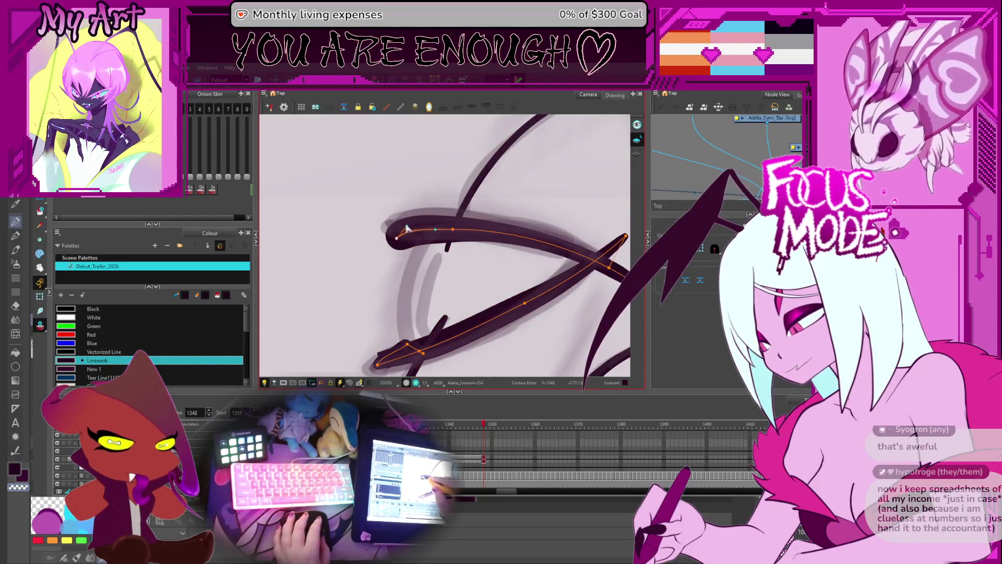
pyautogui.moveTo(381, 235); pyautogui.dragTo(398, 241)
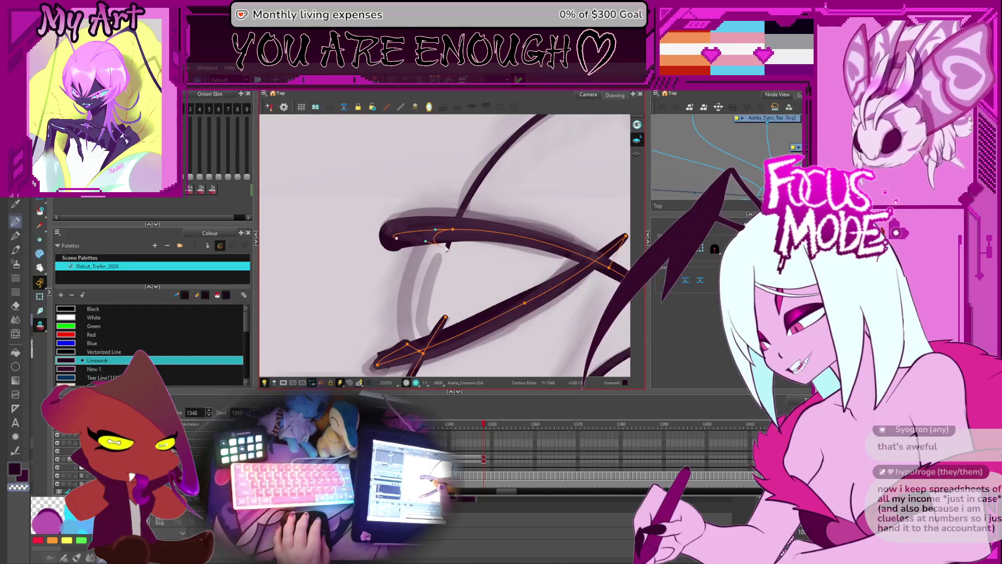
pyautogui.press('Delete')
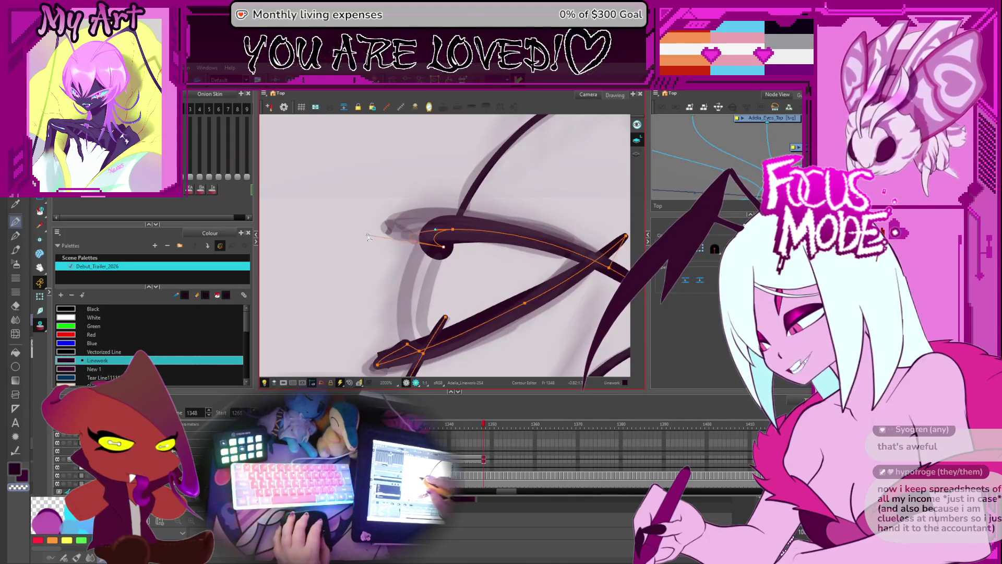
pyautogui.moveTo(443, 247); pyautogui.dragTo(368, 235)
# Thin the left tip and add a control point to taper its lower edge.
pyautogui.hotkey('alt', 'shift', 'q')
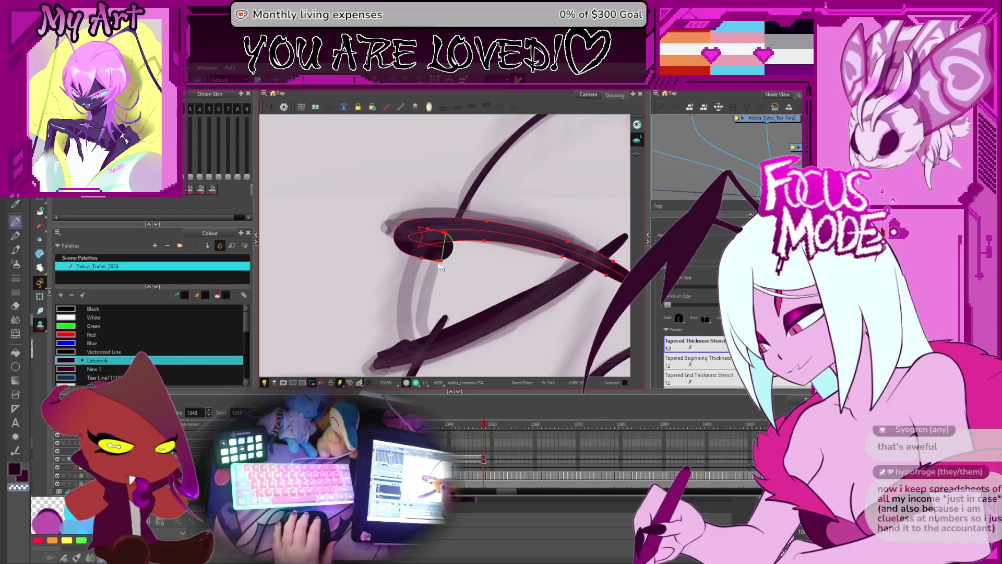
pyautogui.moveTo(425, 261); pyautogui.dragTo(444, 262)
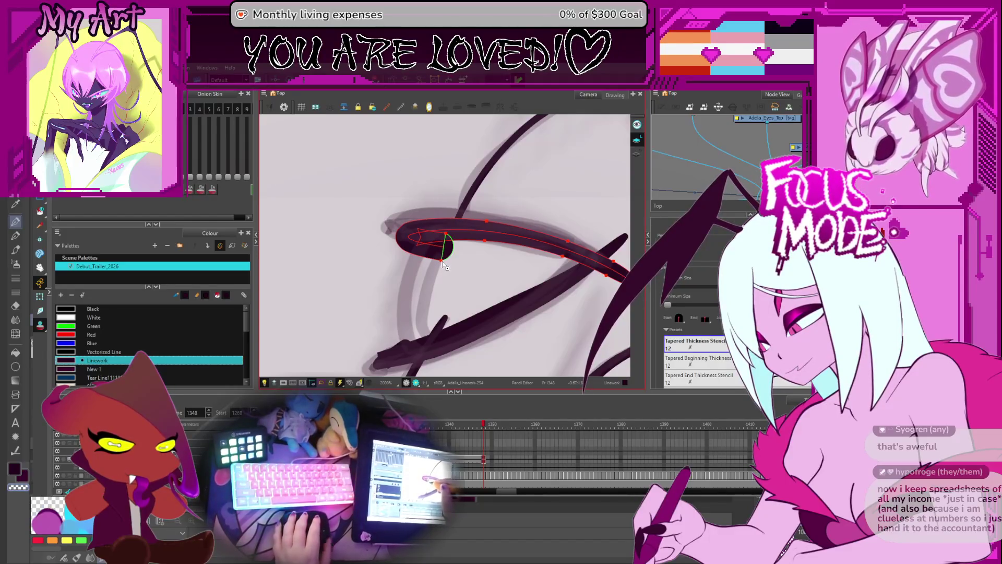
pyautogui.click(443, 252)
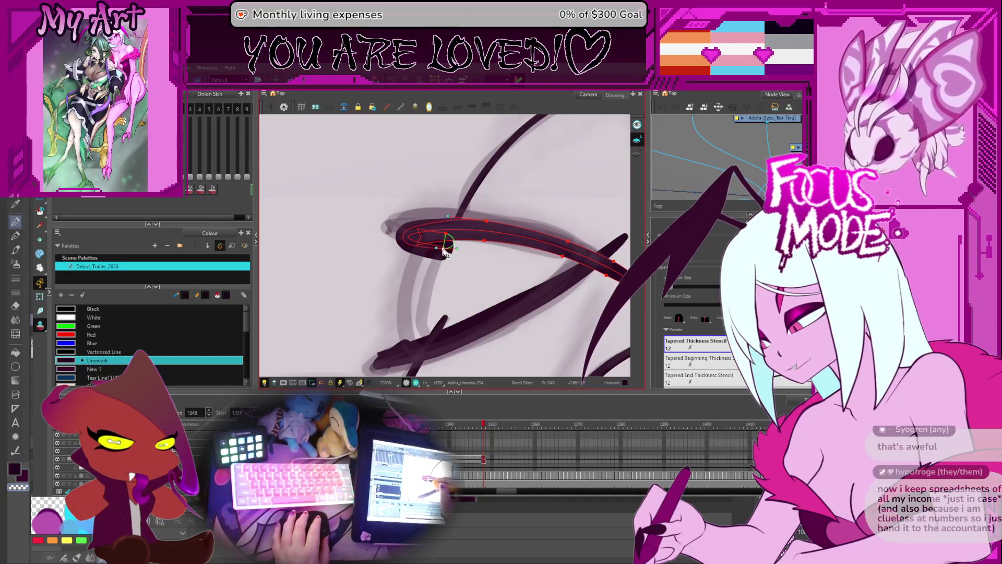
pyautogui.moveTo(444, 257); pyautogui.dragTo(438, 249)
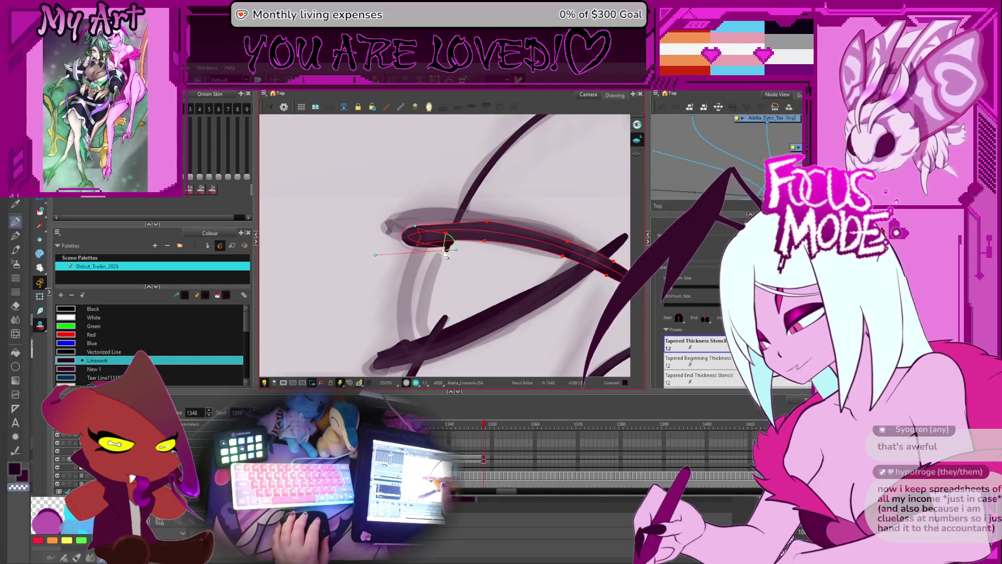
pyautogui.scroll(-1, 445, 261)
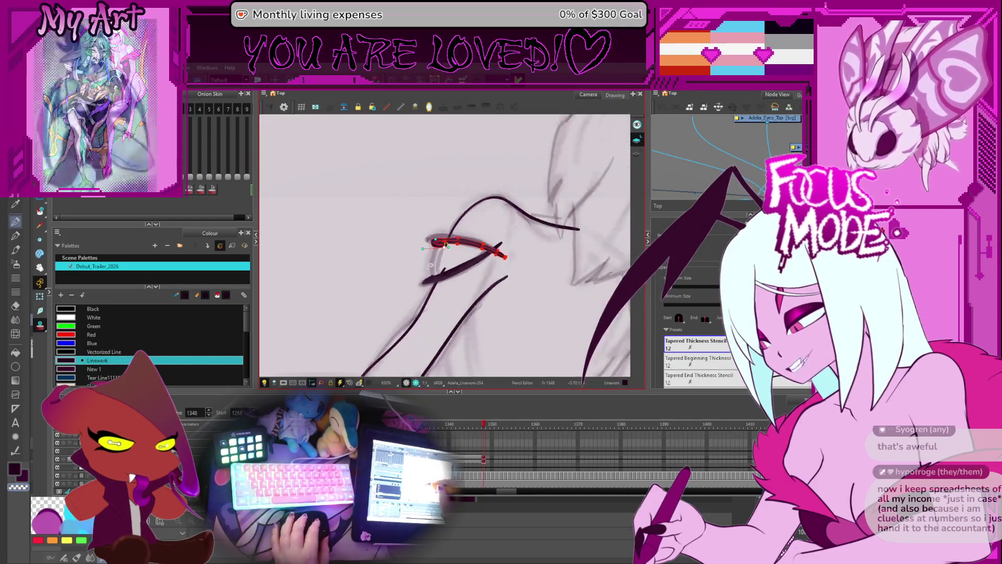
# Reshape the upper eye stroke's left-end curve and thicken it, then deselect the stroke.
pyautogui.scroll(-1, 428, 248)
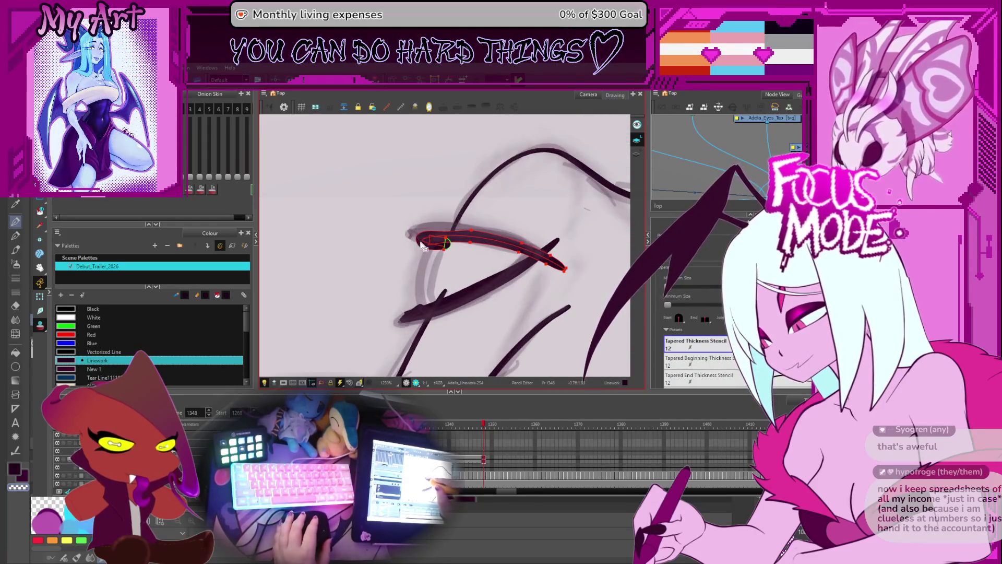
pyautogui.scroll(1, 424, 250)
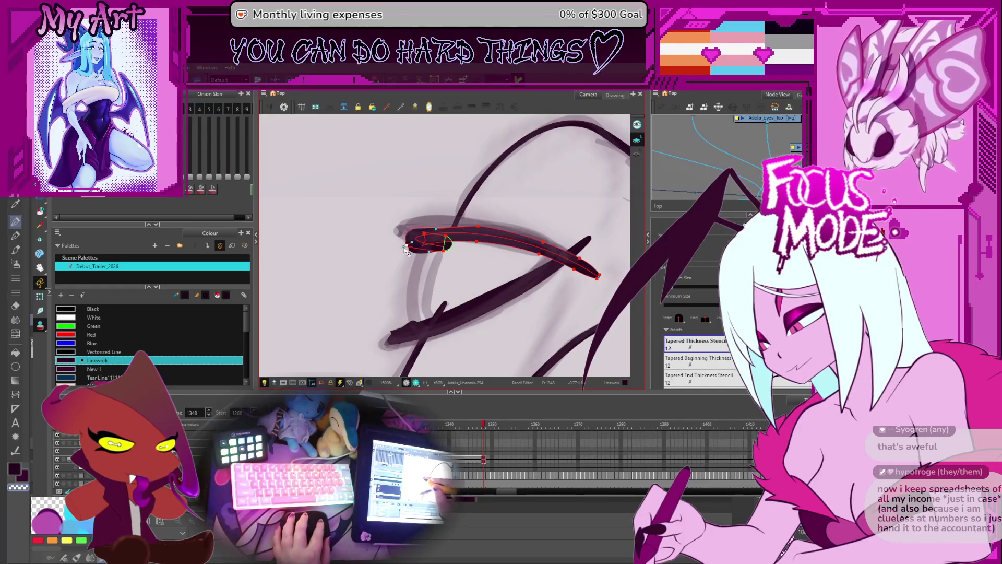
pyautogui.moveTo(397, 229); pyautogui.dragTo(389, 250)
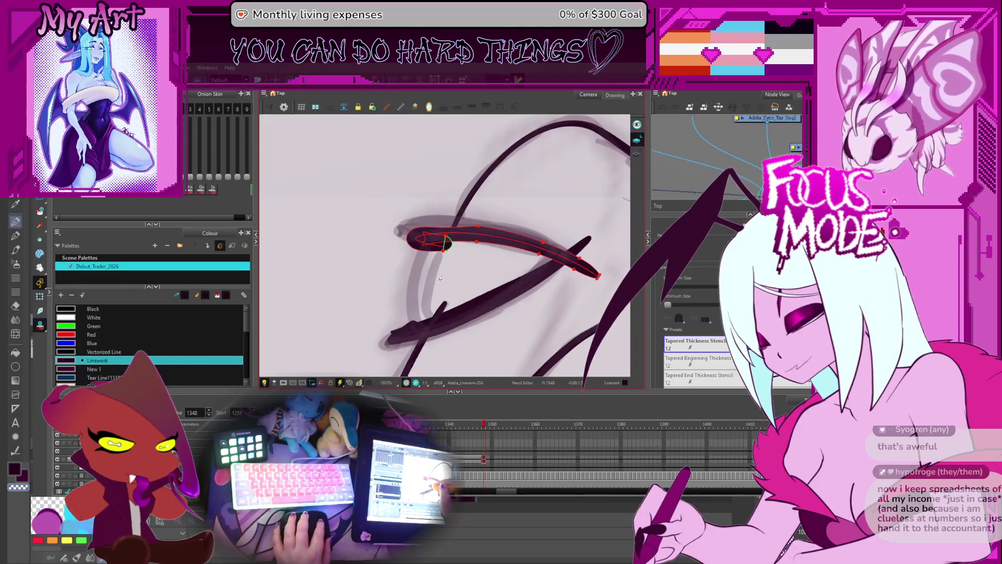
pyautogui.click(431, 249)
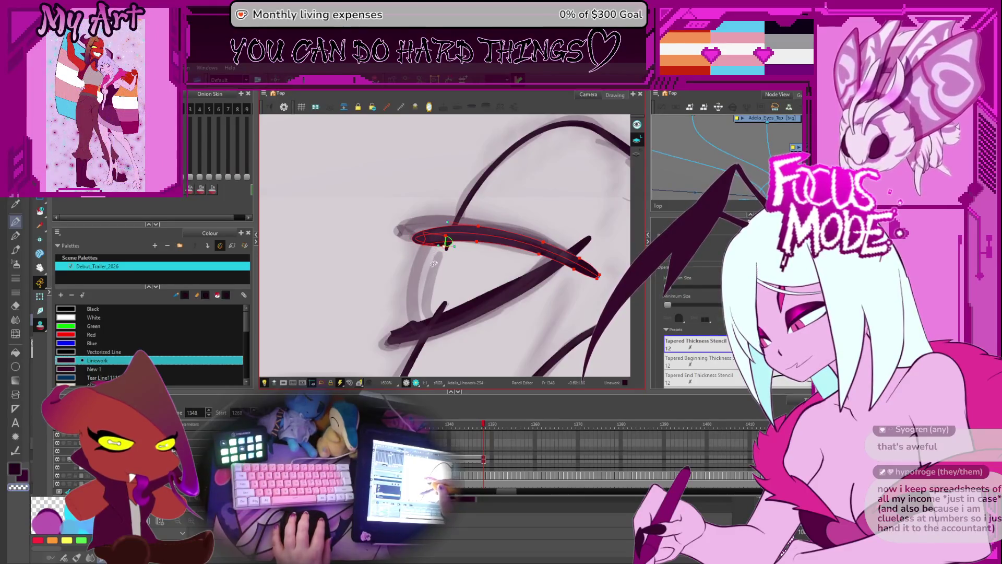
pyautogui.moveTo(433, 264); pyautogui.dragTo(432, 275)
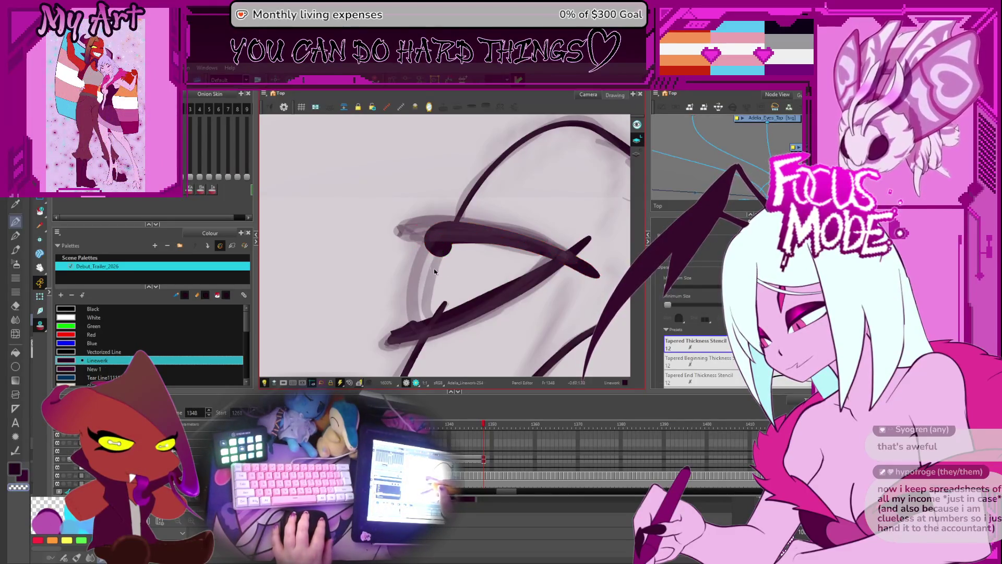
pyautogui.hotkey('alt', 's')
pyautogui.click(450, 232)
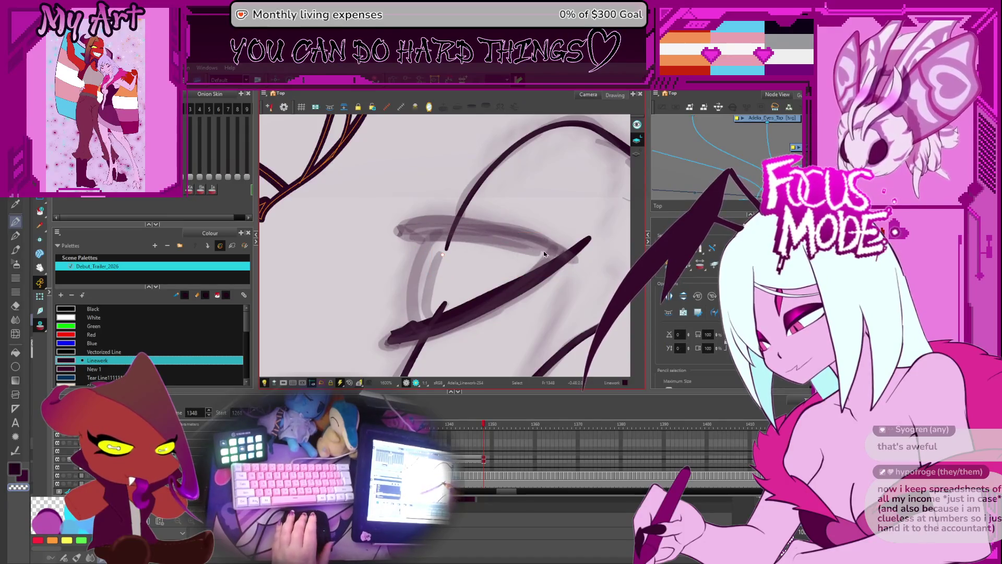
# Try inking the lower eye curve and the eye's upper edge, undoing both.
pyautogui.press('2')
pyautogui.press('1')
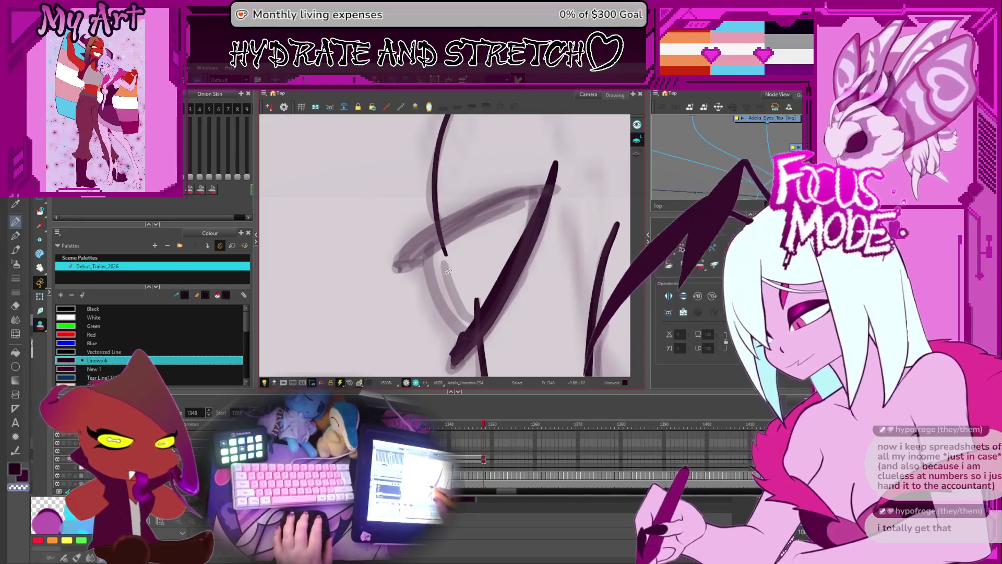
pyautogui.hotkey('alt', '/')
pyautogui.moveTo(391, 268); pyautogui.dragTo(444, 255)
pyautogui.hotkey('ctrl', 'z')
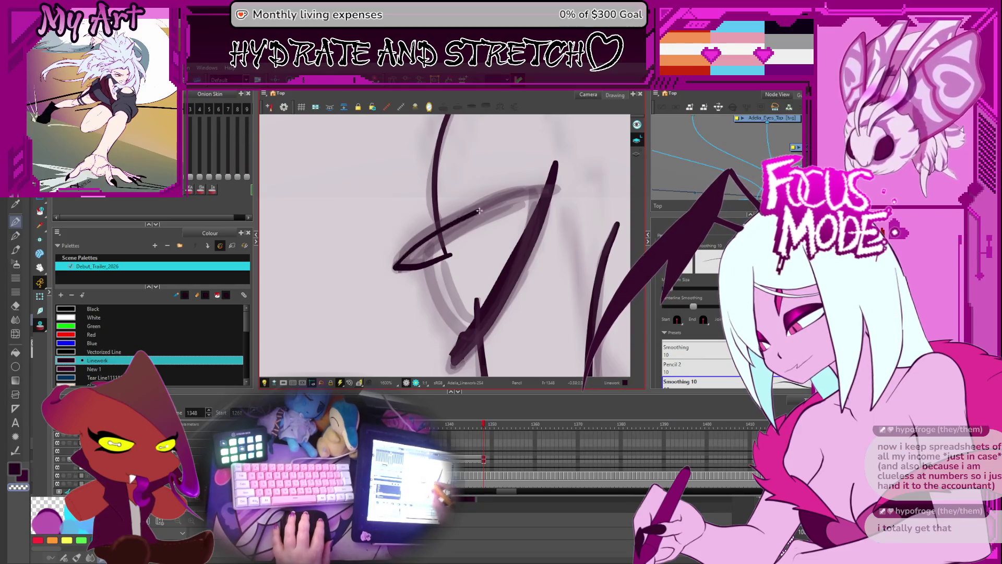
pyautogui.moveTo(400, 272)
pyautogui.mouseDown()
pyautogui.moveTo(488, 200)
pyautogui.moveTo(573, 177)
pyautogui.mouseUp()
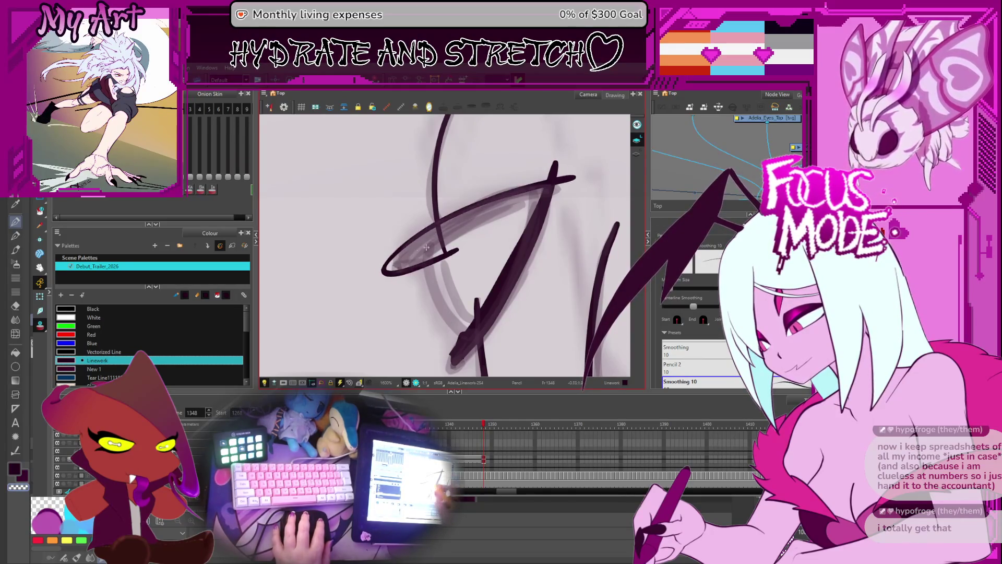
pyautogui.press('1')
pyautogui.hotkey('ctrl', 'z')
# Attempt the long curving upper eyelid line several times, undoing each try.
pyautogui.hotkey('alt', 's')
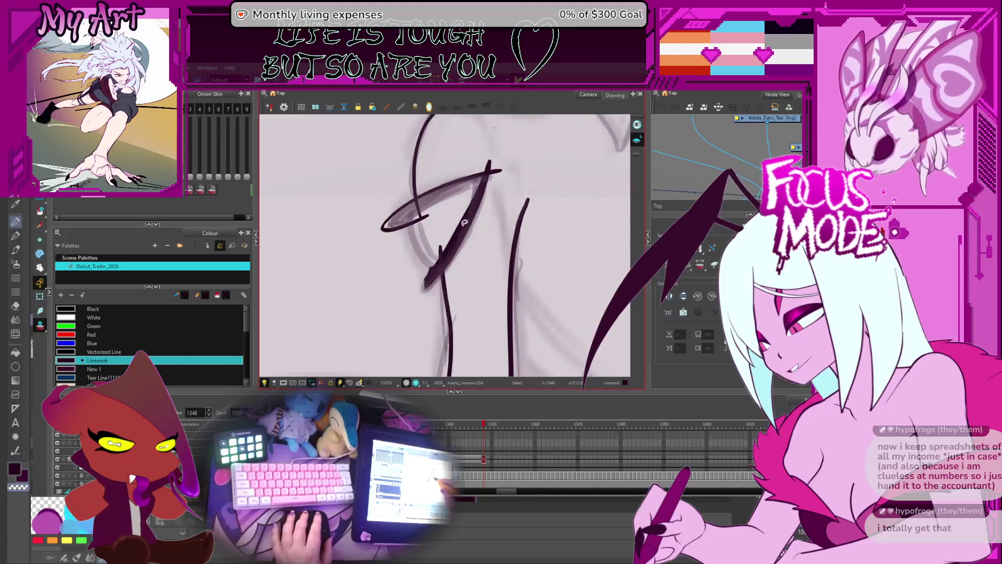
pyautogui.press('2')
pyautogui.press('v')
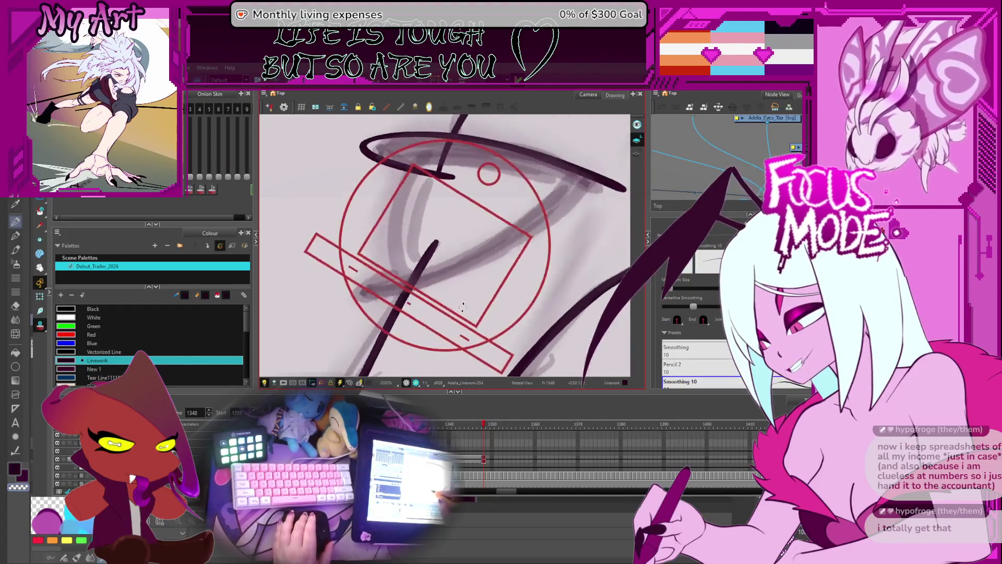
pyautogui.hotkey('alt', '/')
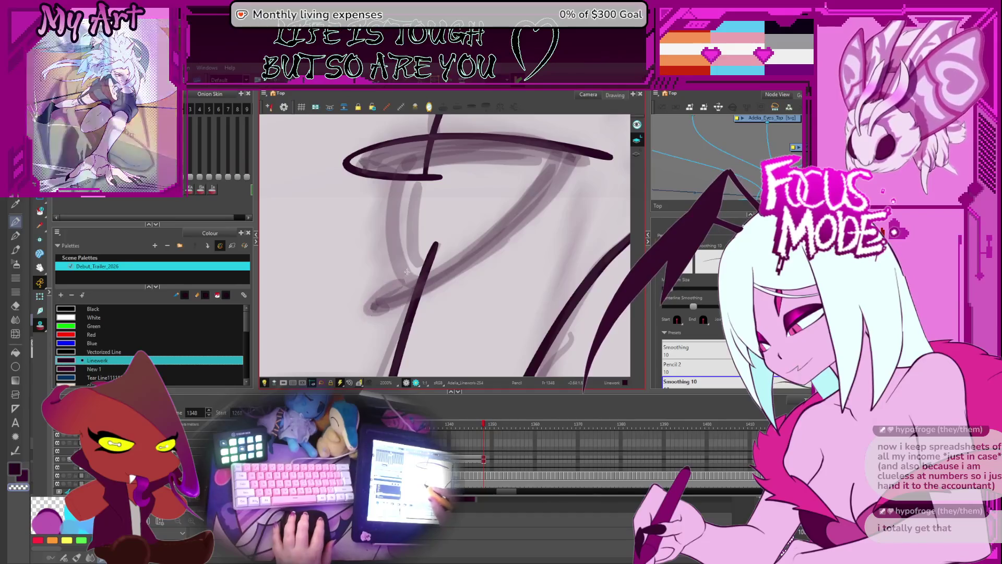
pyautogui.moveTo(406, 271)
pyautogui.mouseDown()
pyautogui.moveTo(364, 317)
pyautogui.moveTo(556, 182)
pyautogui.moveTo(598, 119)
pyautogui.mouseUp()
pyautogui.hotkey('ctrl', 'z')
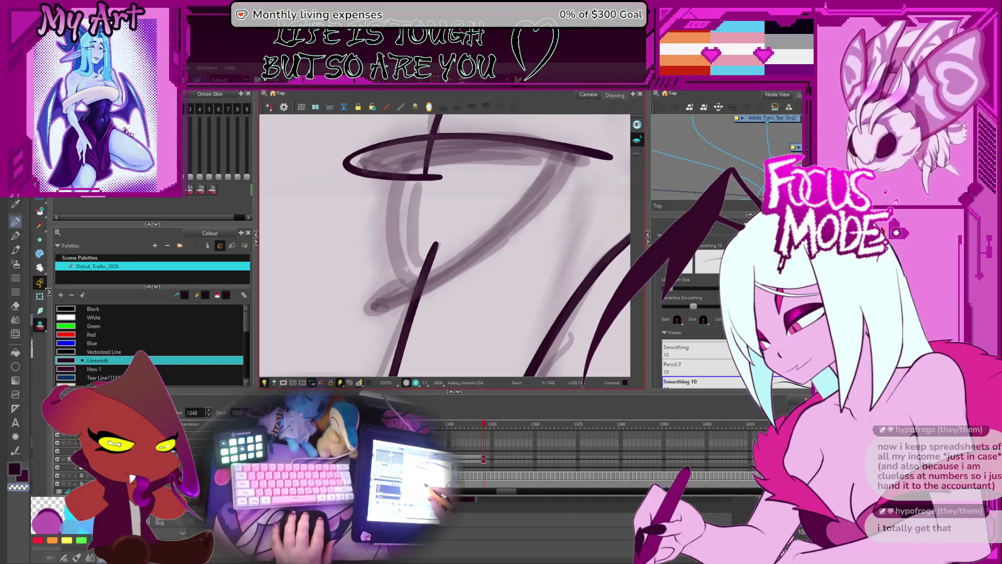
pyautogui.moveTo(365, 313)
pyautogui.mouseDown()
pyautogui.moveTo(543, 209)
pyautogui.moveTo(621, 118)
pyautogui.mouseUp()
pyautogui.hotkey('ctrl', 'z')
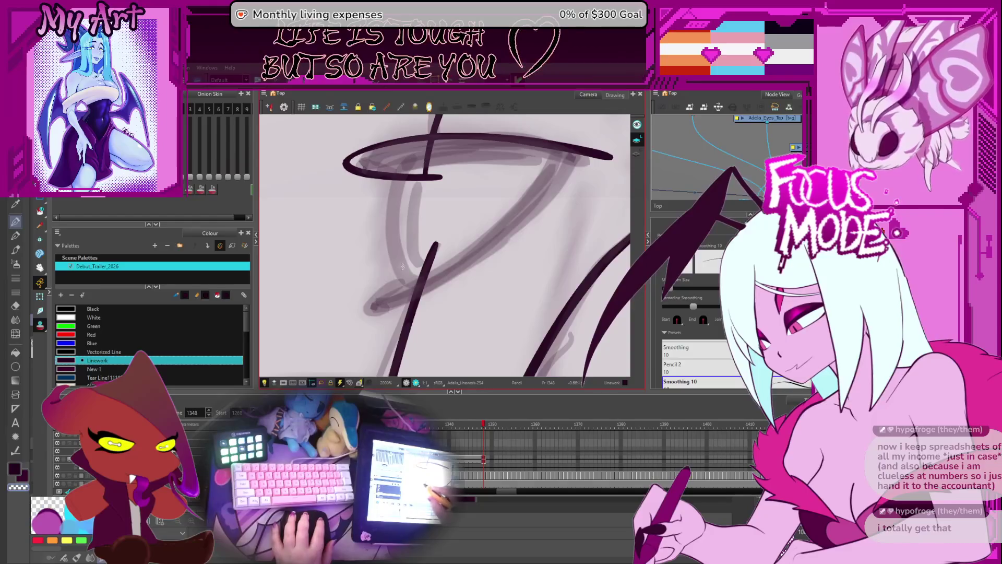
pyautogui.moveTo(402, 266)
pyautogui.mouseDown()
pyautogui.moveTo(360, 316)
pyautogui.moveTo(390, 285)
pyautogui.moveTo(449, 263)
pyautogui.moveTo(622, 123)
pyautogui.mouseUp()
pyautogui.hotkey('ctrl', 'z')
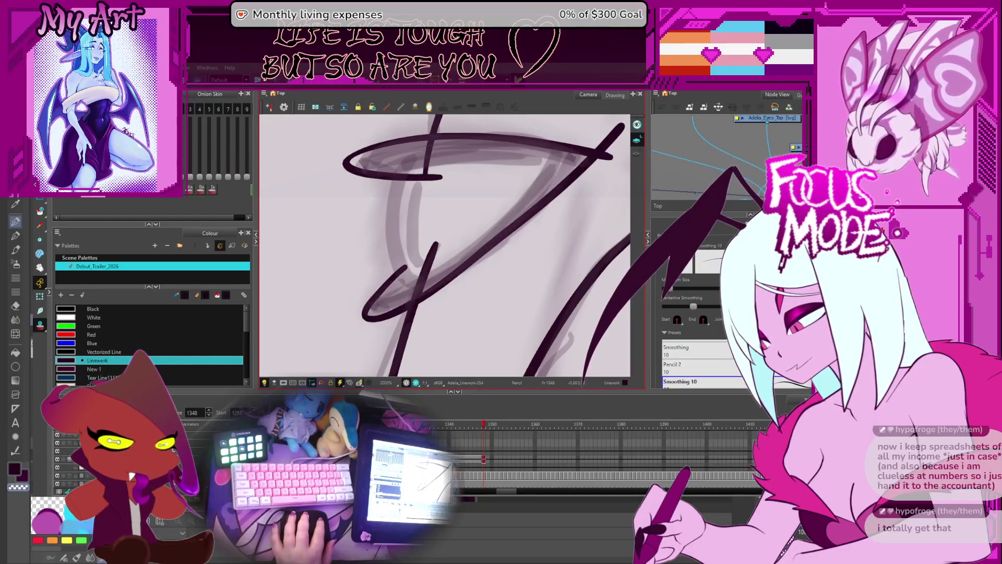
# Ink a long curve to the eye's upper right and a dark line up its side.
pyautogui.moveTo(550, 239)
pyautogui.mouseDown()
pyautogui.moveTo(550, 269)
pyautogui.moveTo(461, 279)
pyautogui.mouseUp()
pyautogui.moveTo(397, 301); pyautogui.dragTo(478, 186)
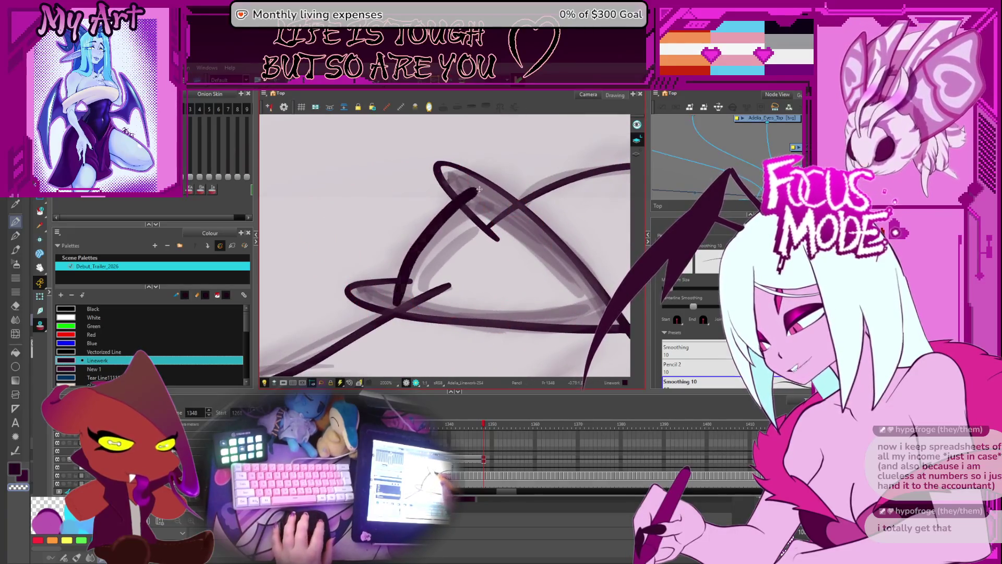
pyautogui.hotkey('ctrl', 'z')
pyautogui.moveTo(398, 303); pyautogui.dragTo(476, 186)
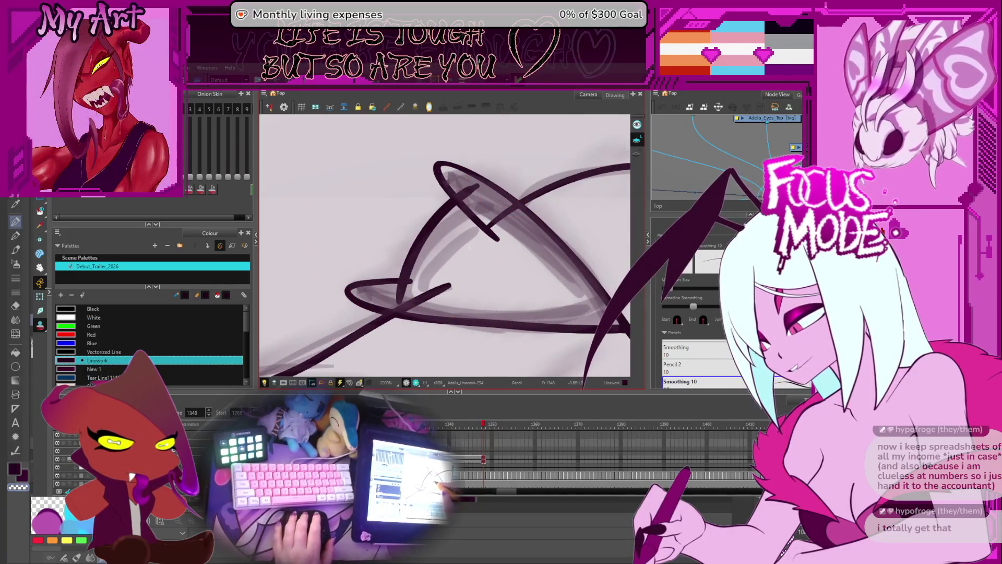
# Rotate the view and ink the line along the eye's left side.
pyautogui.scroll(3, 420, 256)
pyautogui.moveTo(460, 235)
pyautogui.mouseDown()
pyautogui.moveTo(453, 197)
pyautogui.moveTo(375, 255)
pyautogui.mouseUp()
pyautogui.scroll(-2, 454, 197)
pyautogui.hotkey('alt', 's')
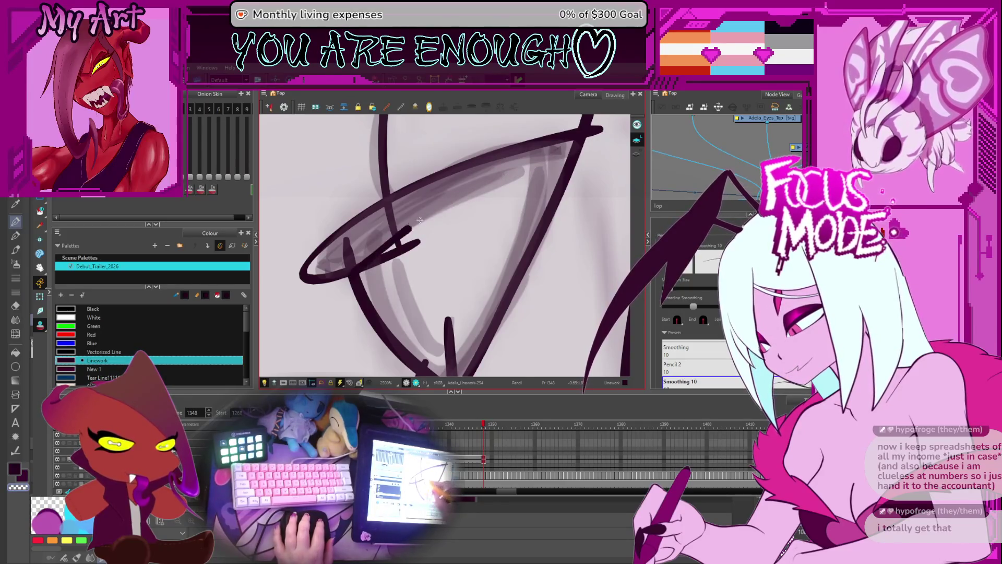
pyautogui.scroll(-2, 419, 221)
pyautogui.moveTo(419, 221)
pyautogui.mouseDown()
pyautogui.moveTo(387, 293)
pyautogui.moveTo(324, 340)
pyautogui.moveTo(396, 220)
pyautogui.mouseUp()
pyautogui.scroll(2, 313, 344)
pyautogui.hotkey('alt', 's')
pyautogui.moveTo(308, 355); pyautogui.dragTo(401, 210)
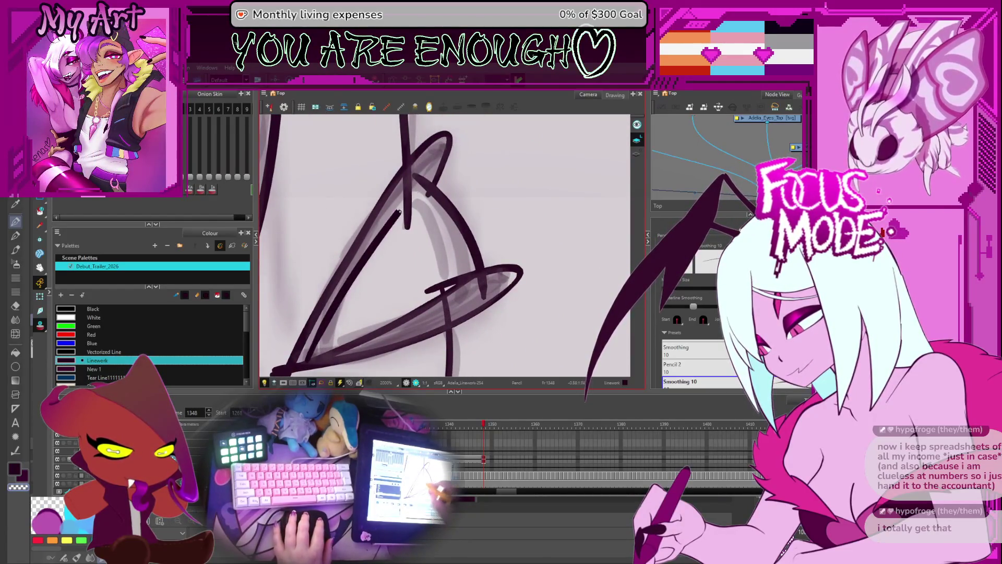
pyautogui.moveTo(310, 364); pyautogui.dragTo(443, 174)
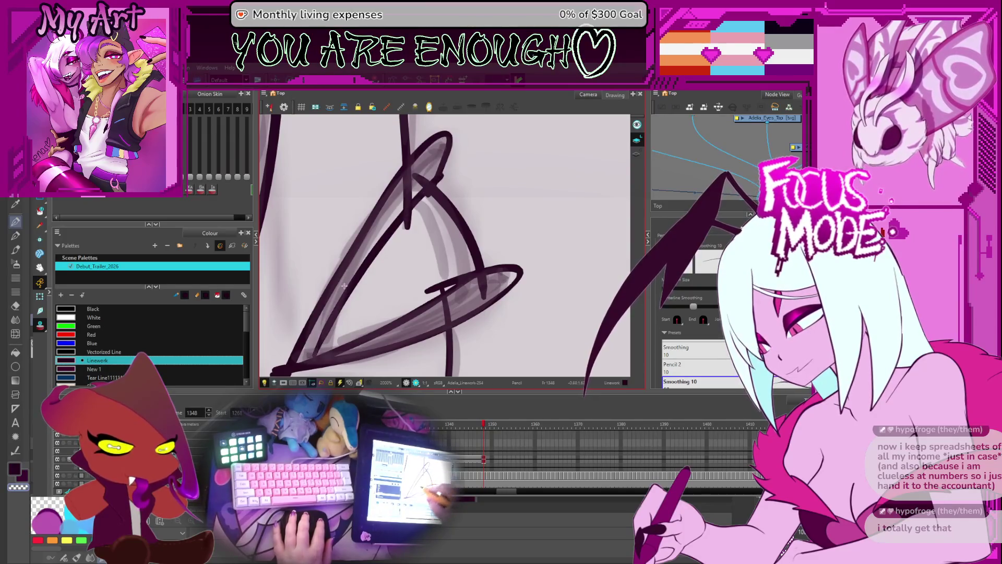
pyautogui.hotkey('alt', 't')
pyautogui.scroll(-2, 461, 152)
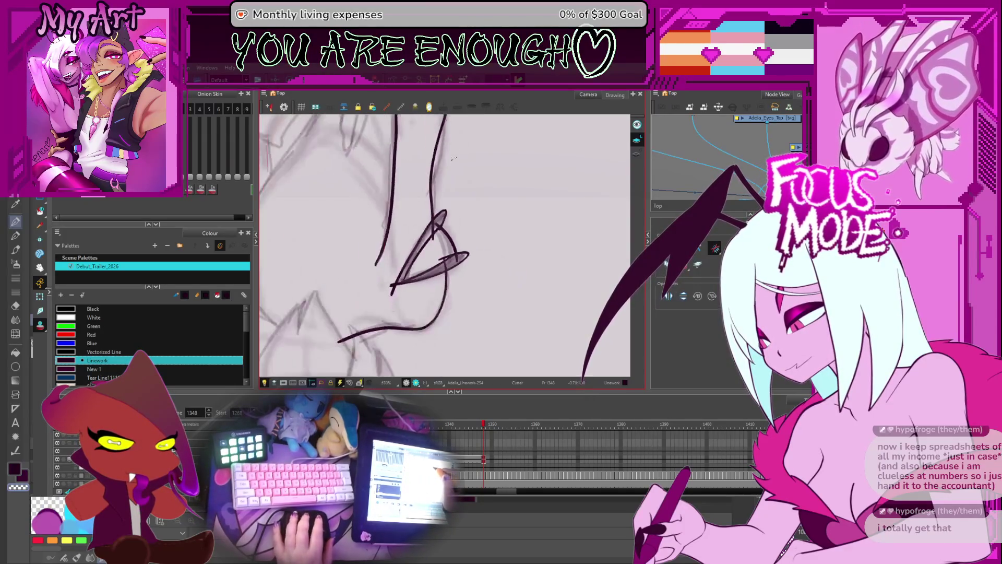
# Level the eye in the view and nudge the eye outline's left tip.
pyautogui.moveTo(462, 152); pyautogui.dragTo(491, 275)
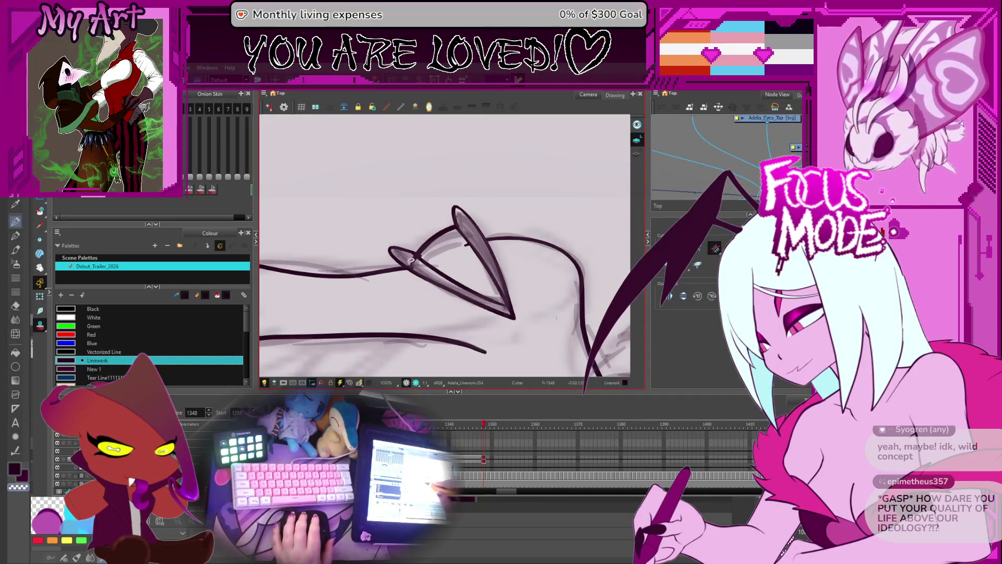
pyautogui.moveTo(411, 259)
pyautogui.mouseDown()
pyautogui.moveTo(428, 229)
pyautogui.moveTo(412, 227)
pyautogui.mouseUp()
pyautogui.hotkey('alt', 'q')
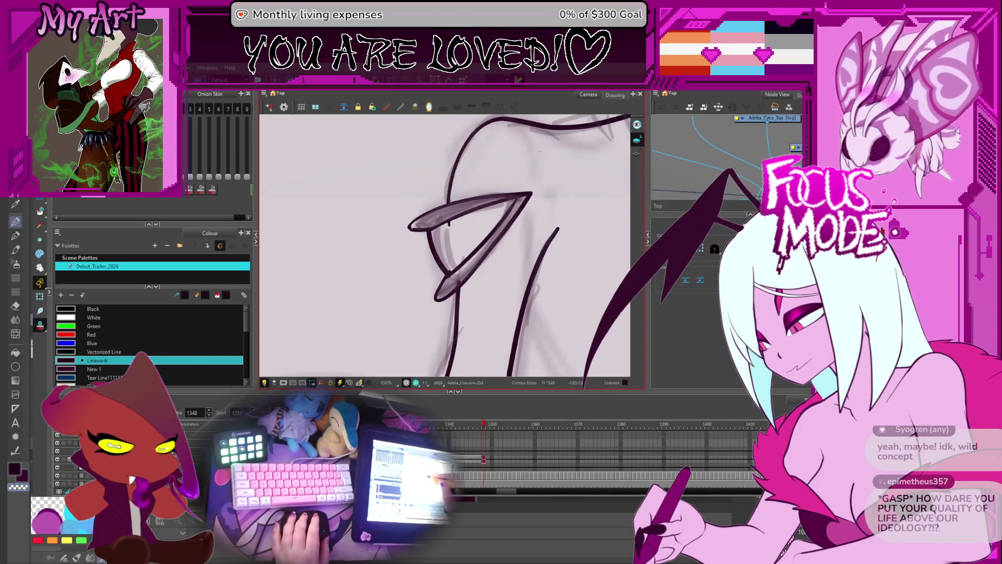
pyautogui.click(412, 227)
pyautogui.press('2')
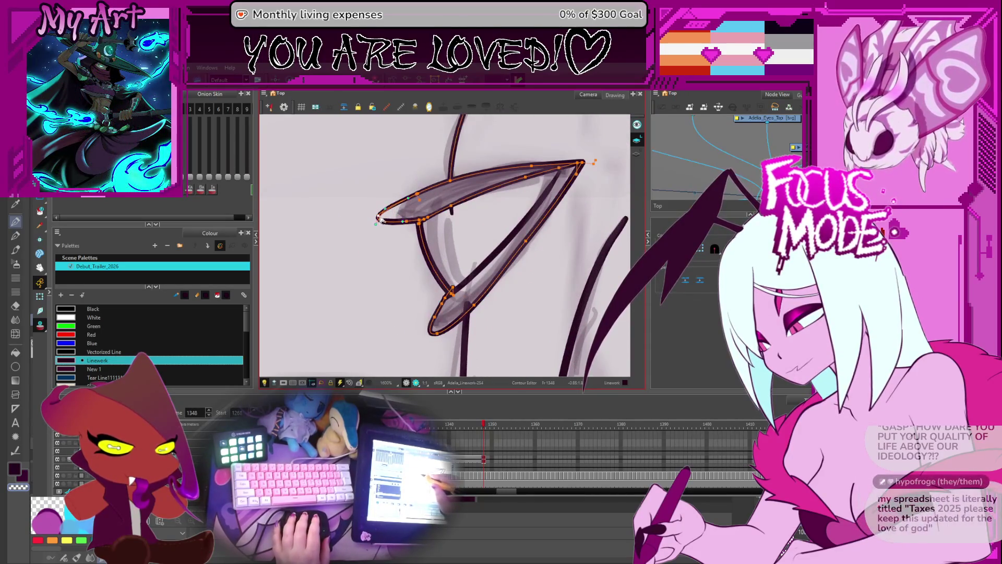
pyautogui.moveTo(381, 219); pyautogui.dragTo(387, 210)
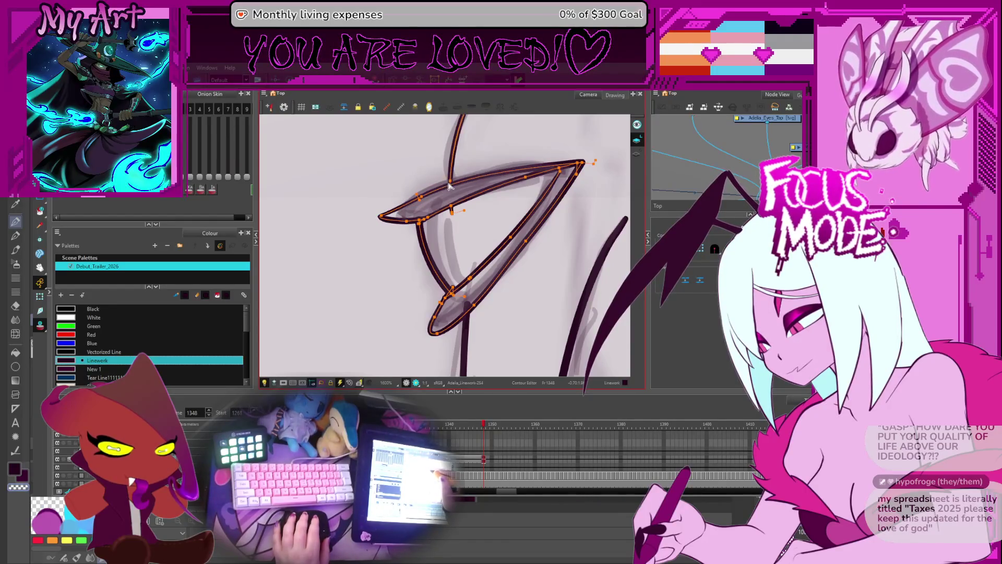
pyautogui.scroll(3, 466, 163)
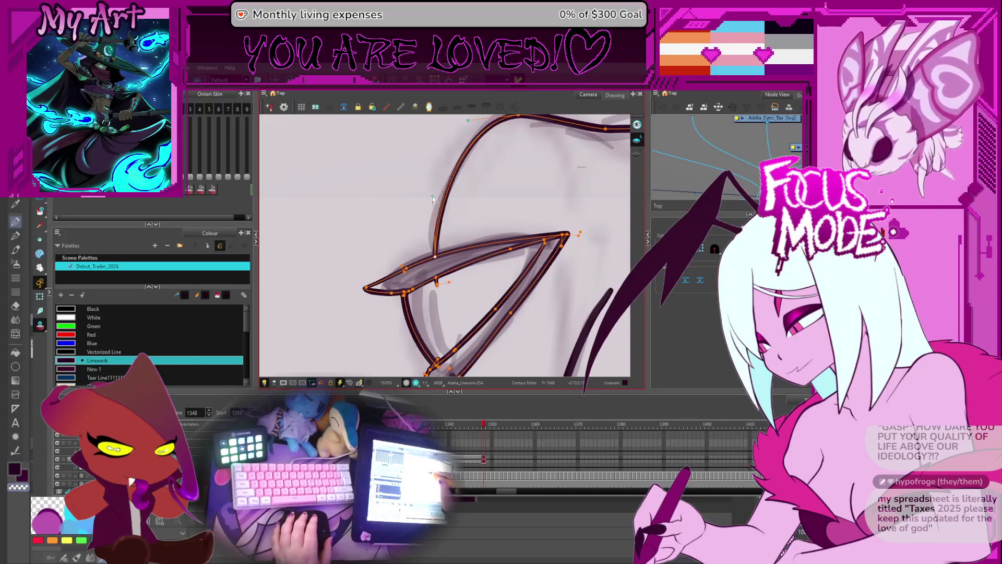
pyautogui.scroll(-4, 433, 198)
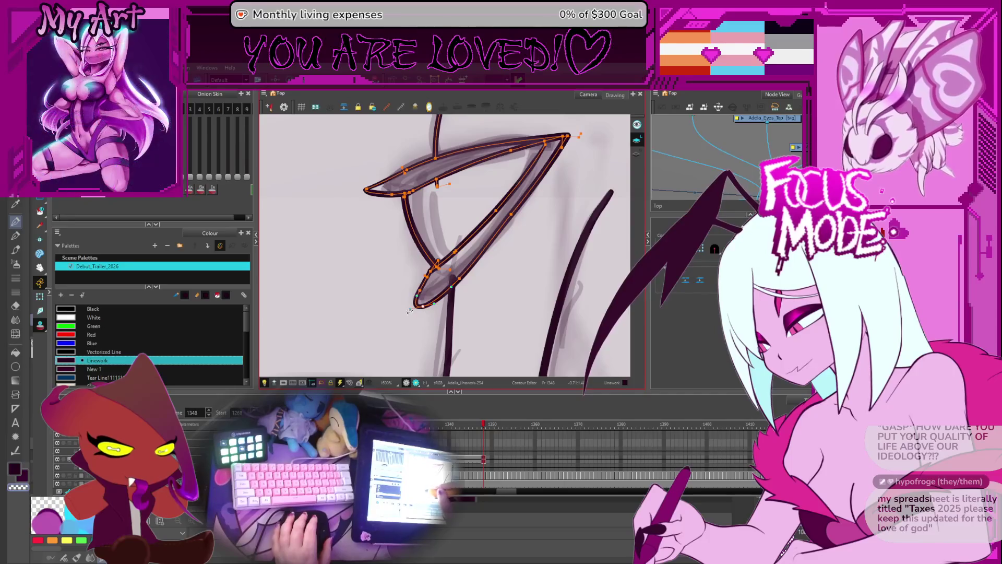
pyautogui.click(410, 315)
pyautogui.scroll(-1, 443, 324)
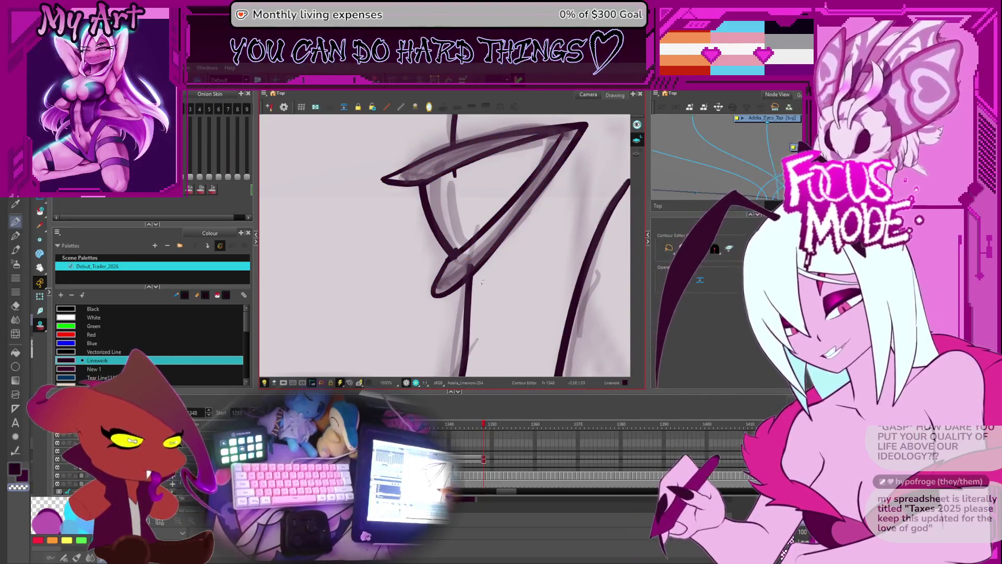
# Centre the eye and select its lower, upper and outer eyelid contours.
pyautogui.moveTo(485, 247)
pyautogui.mouseDown()
pyautogui.moveTo(501, 272)
pyautogui.moveTo(470, 292)
pyautogui.mouseUp()
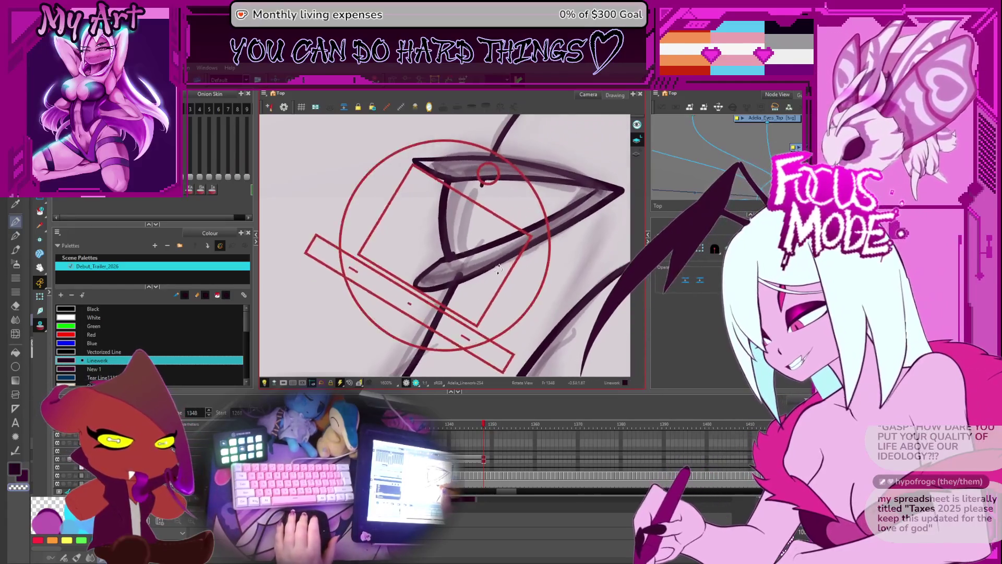
pyautogui.click(421, 291)
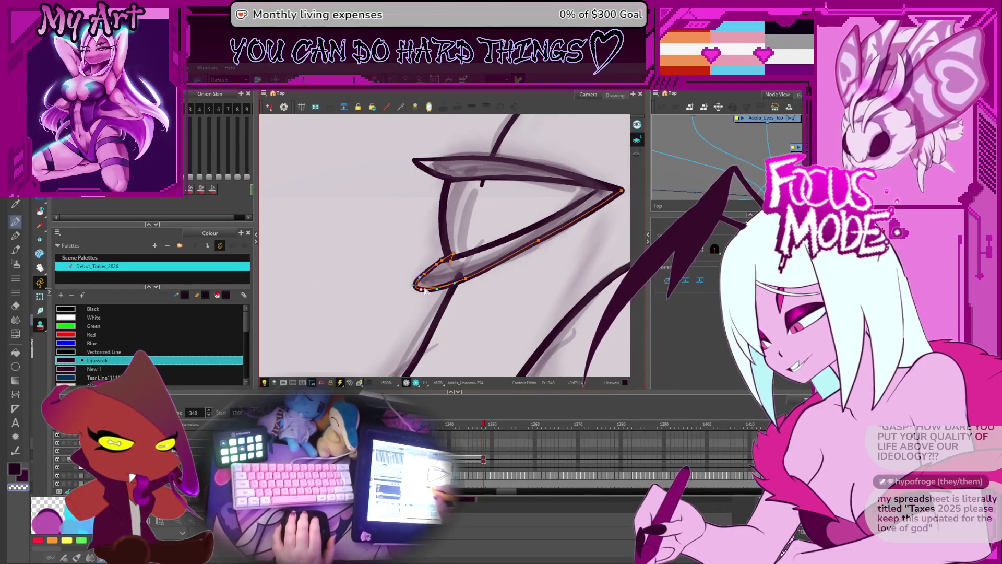
pyautogui.click(438, 291)
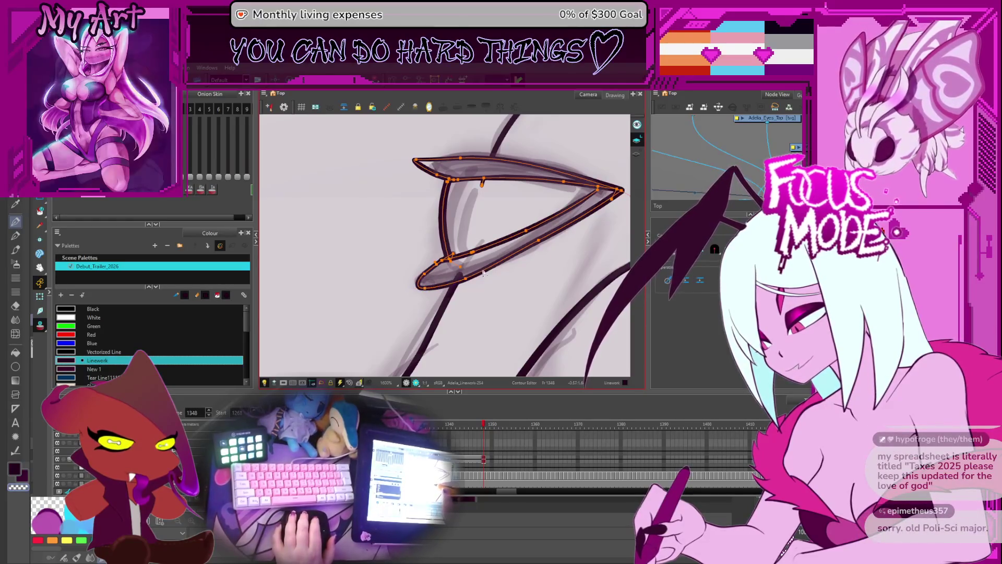
pyautogui.moveTo(539, 219); pyautogui.dragTo(463, 275)
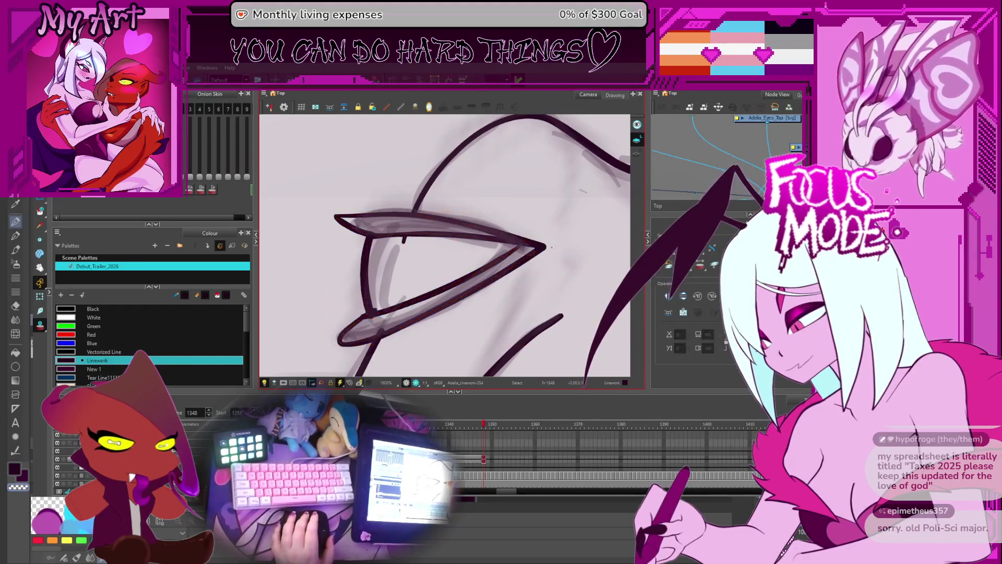
pyautogui.hotkey('alt', 'q')
pyautogui.click(516, 251)
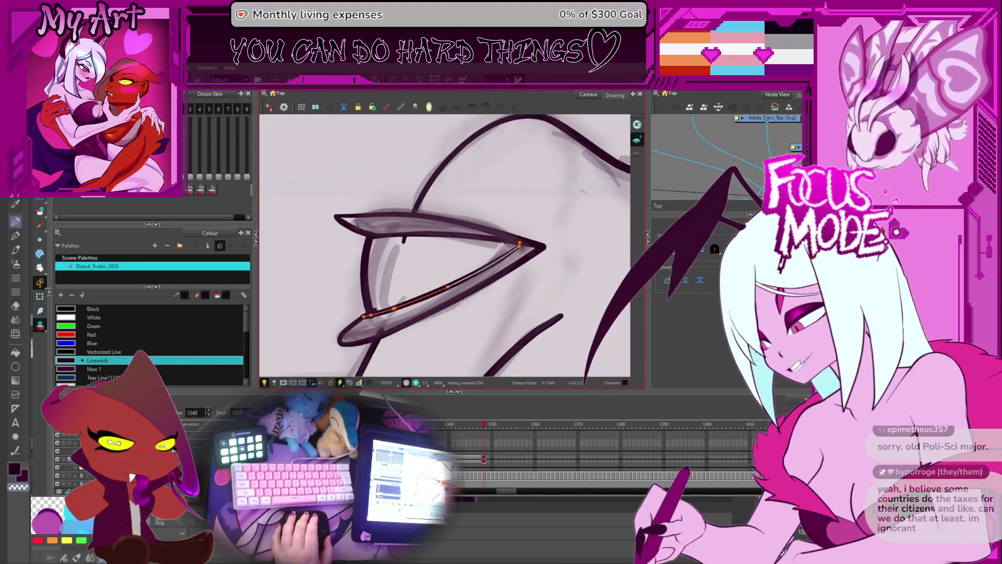
pyautogui.keyDown('shift'); pyautogui.click(517, 243); pyautogui.keyUp('shift')
pyautogui.keyDown('shift'); pyautogui.click(519, 249); pyautogui.keyUp('shift')
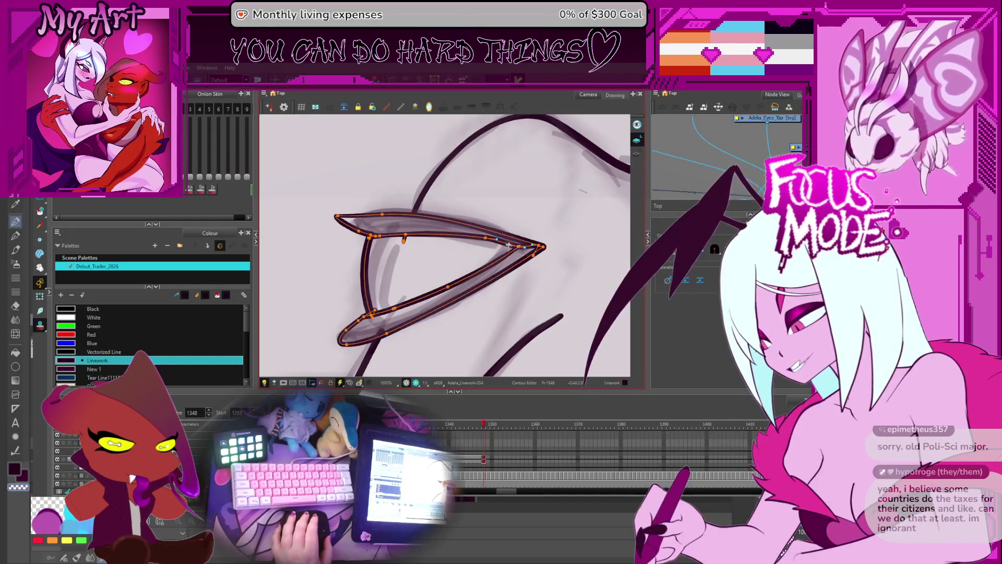
pyautogui.hotkey('alt', 's')
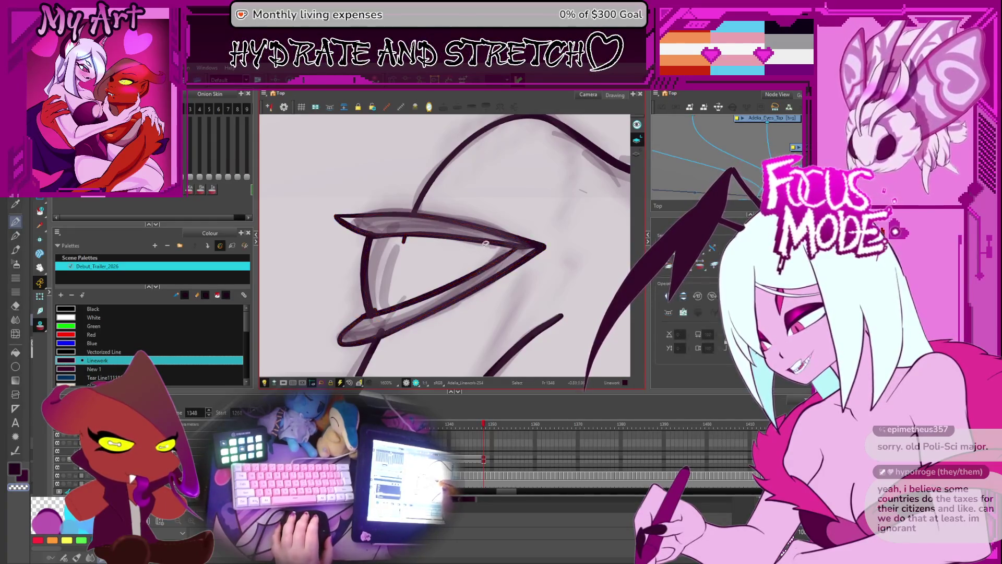
# Brush a heavy dark stroke along the eyelid's lower-left edge, then zoom out.
pyautogui.moveTo(424, 252); pyautogui.dragTo(424, 284)
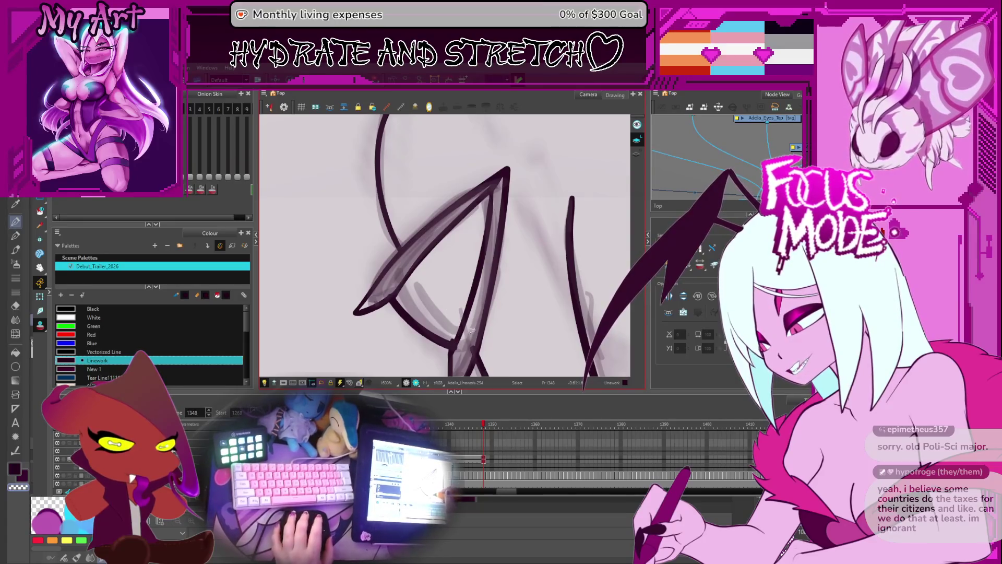
pyautogui.press('2')
pyautogui.hotkey('alt', 'b')
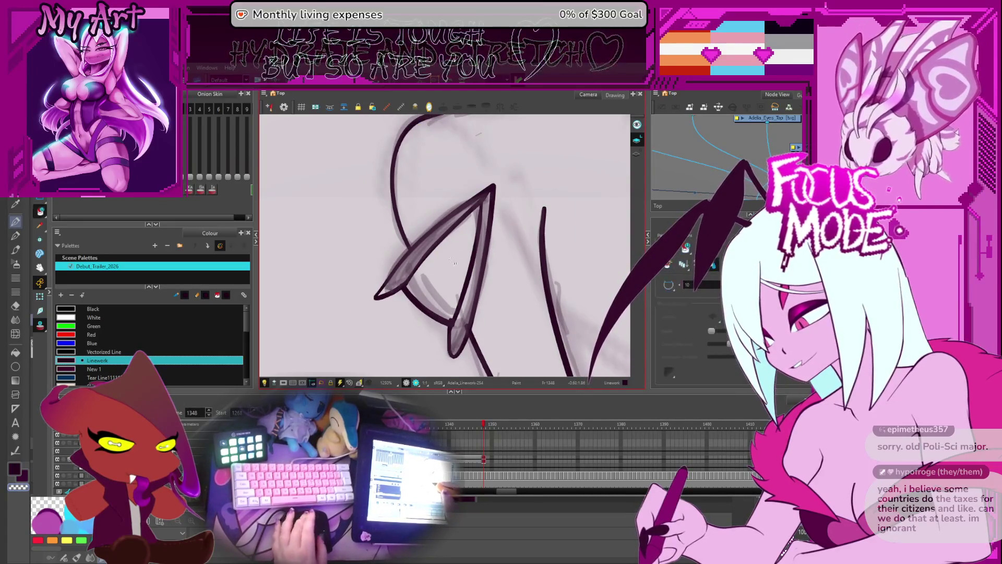
pyautogui.moveTo(376, 298); pyautogui.dragTo(442, 240)
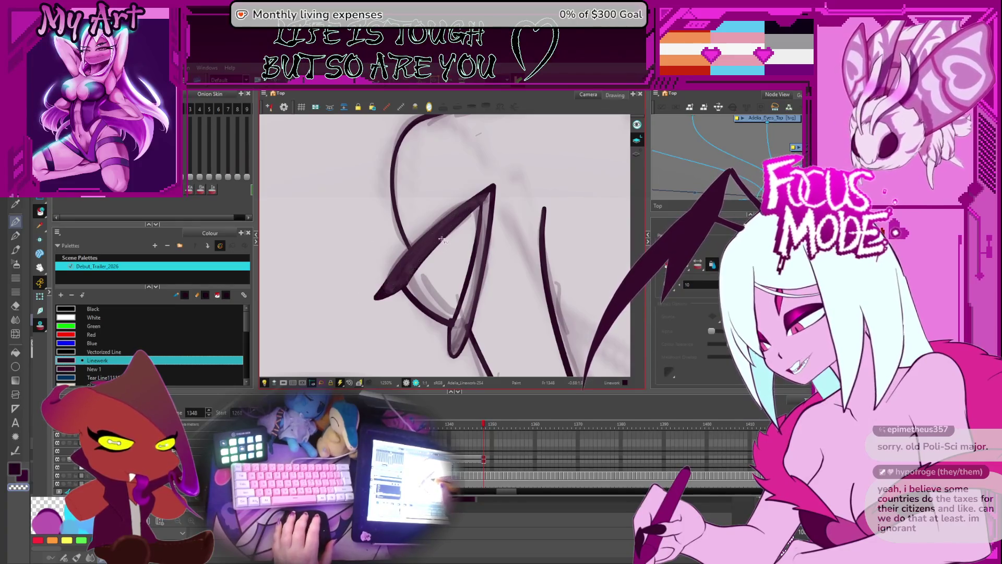
pyautogui.scroll(-5, 479, 283)
pyautogui.moveTo(479, 283); pyautogui.dragTo(496, 316)
pyautogui.scroll(-3, 481, 241)
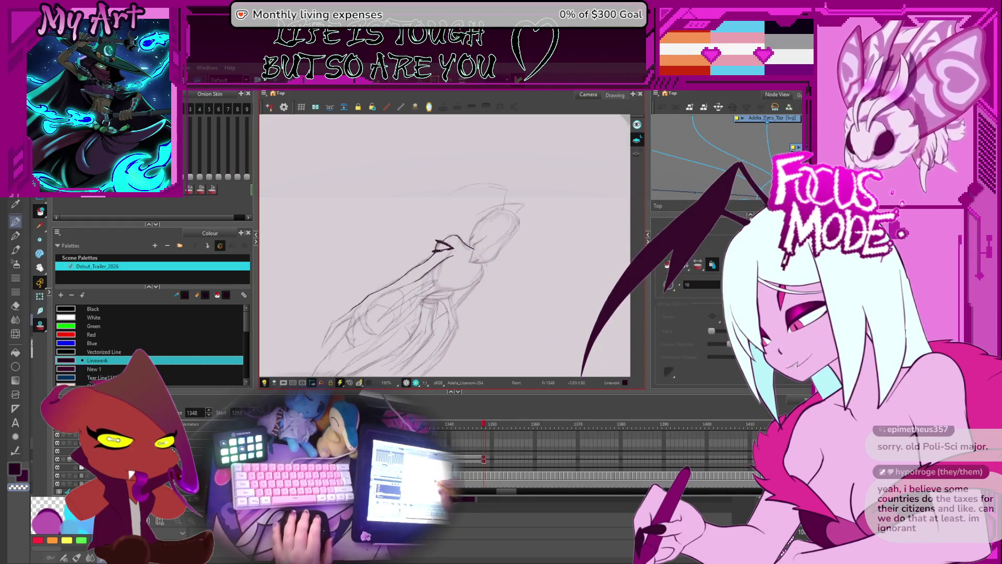
# Zoom in, tilt the view, and select the dark eye shape and the vertical line.
pyautogui.scroll(6, 481, 227)
pyautogui.scroll(2, 505, 267)
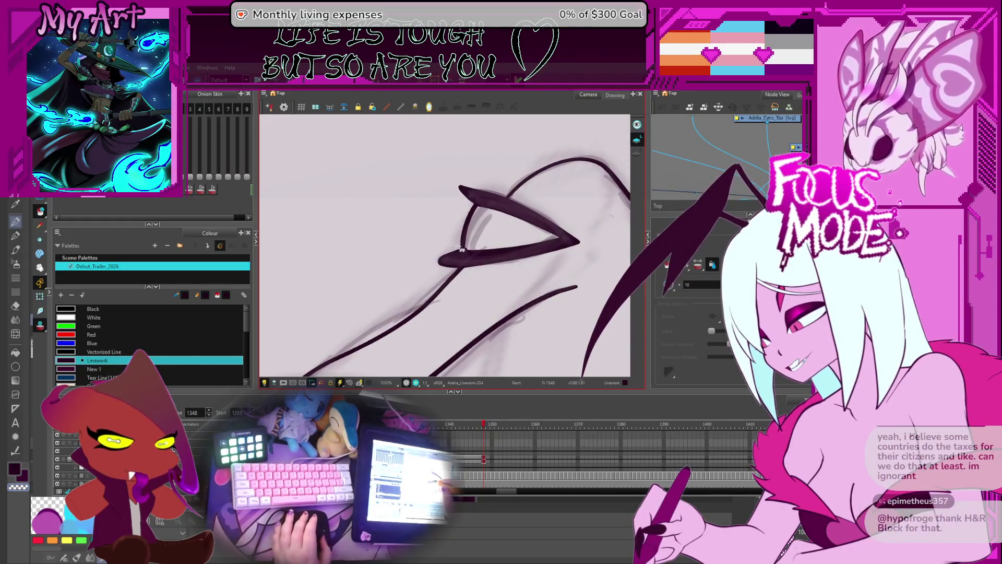
pyautogui.click(460, 255)
pyautogui.scroll(2, 447, 268)
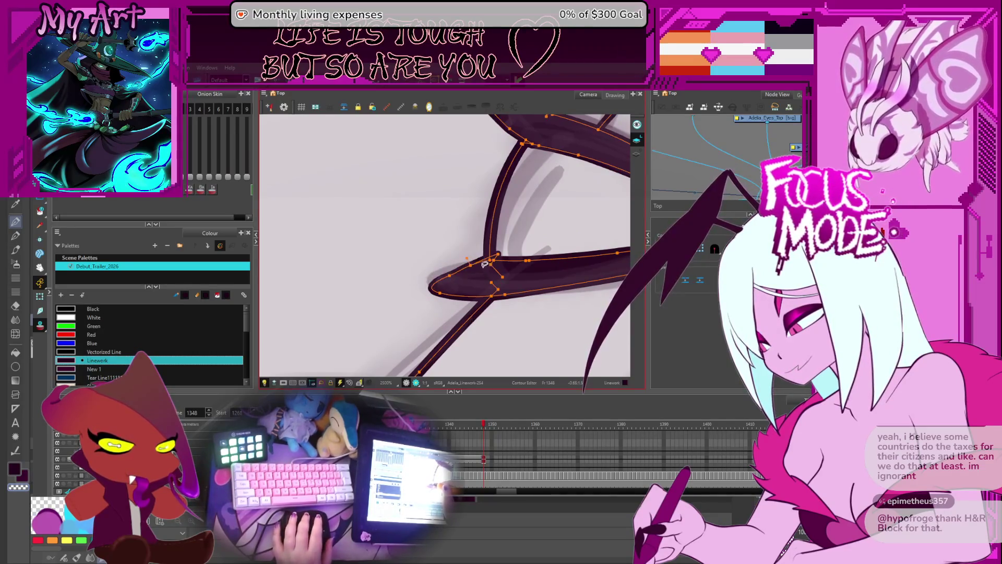
pyautogui.scroll(-3, 462, 275)
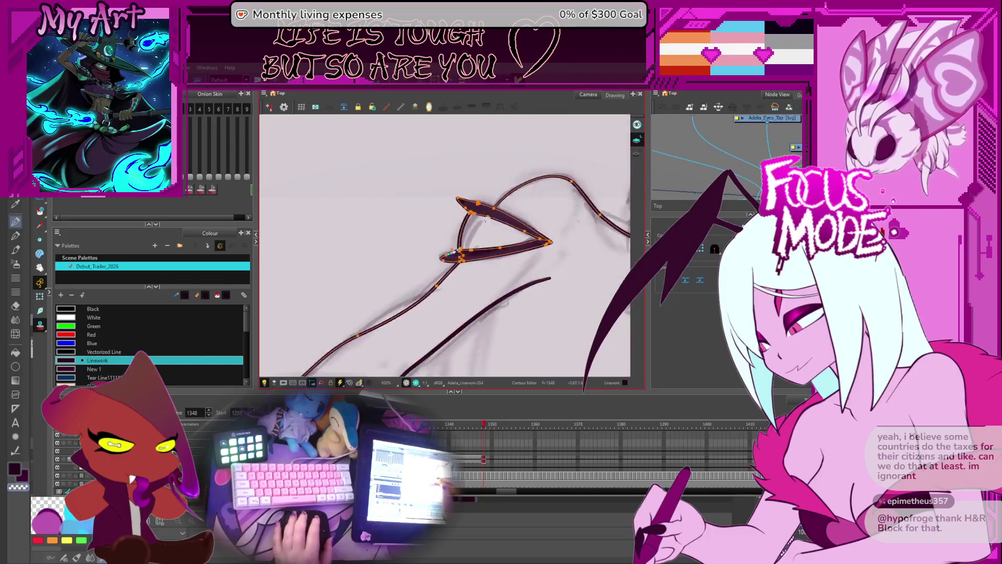
pyautogui.scroll(3, 464, 227)
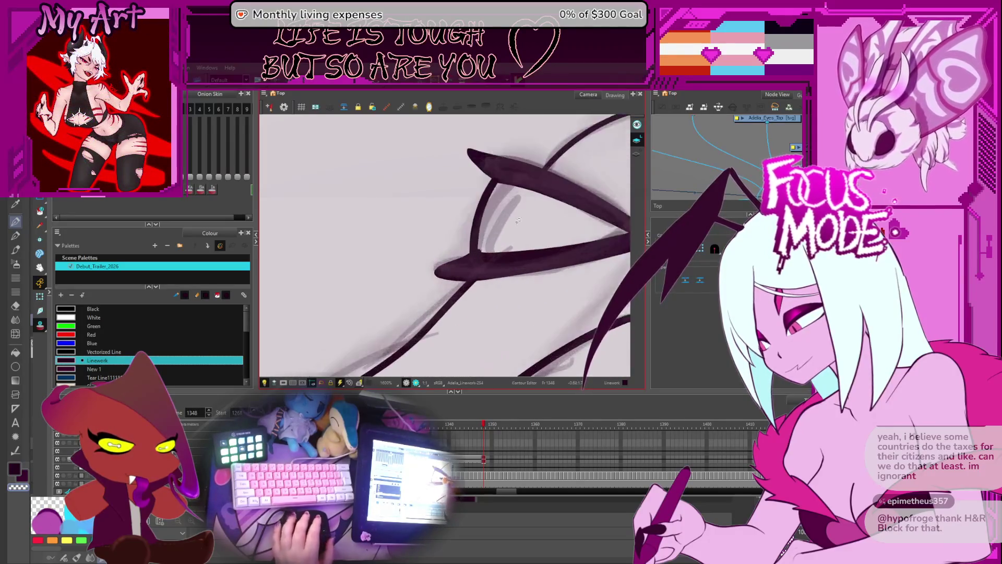
pyautogui.moveTo(465, 224); pyautogui.dragTo(480, 197)
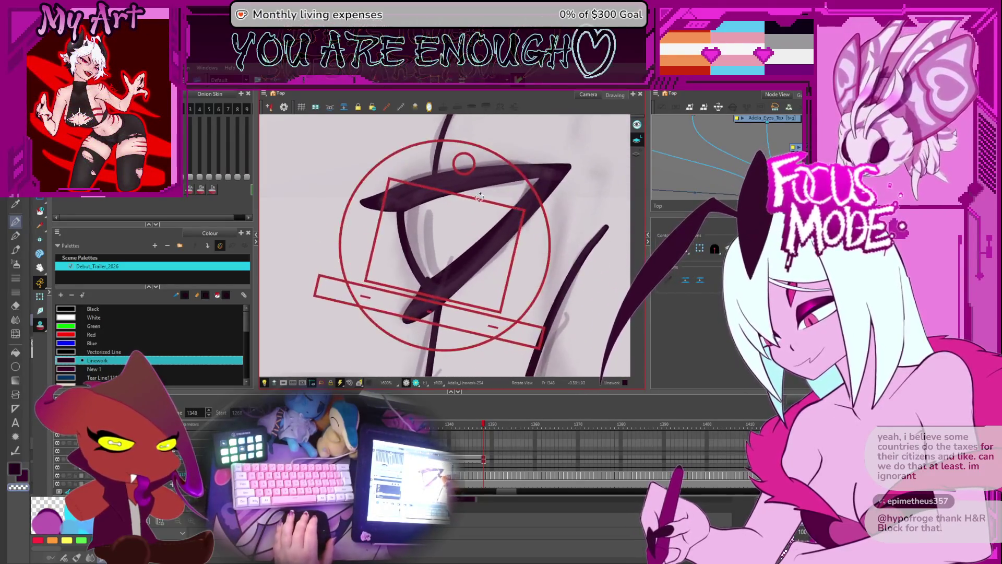
pyautogui.click(401, 226)
pyautogui.click(424, 209)
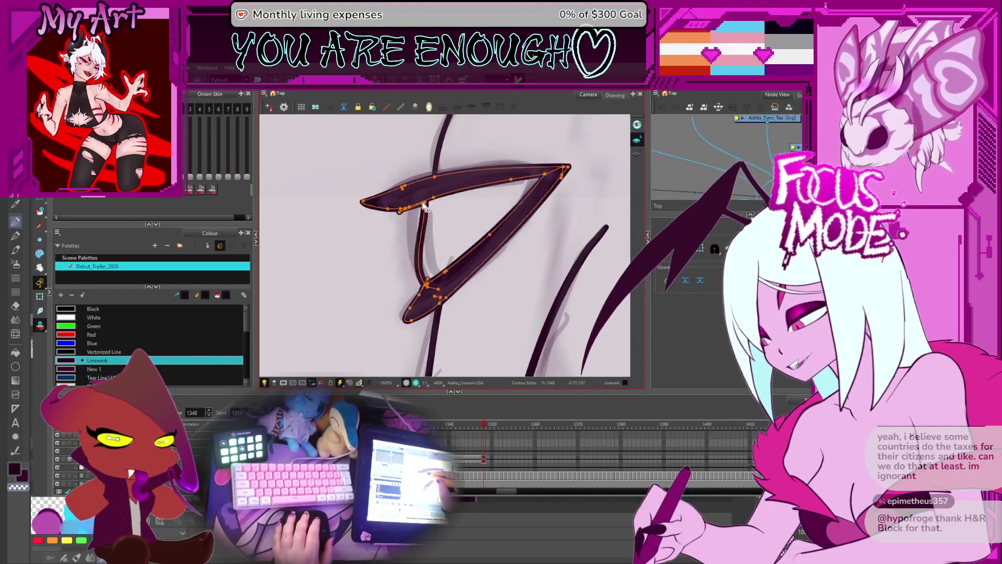
pyautogui.keyDown('shift'); pyautogui.click(427, 290); pyautogui.keyUp('shift')
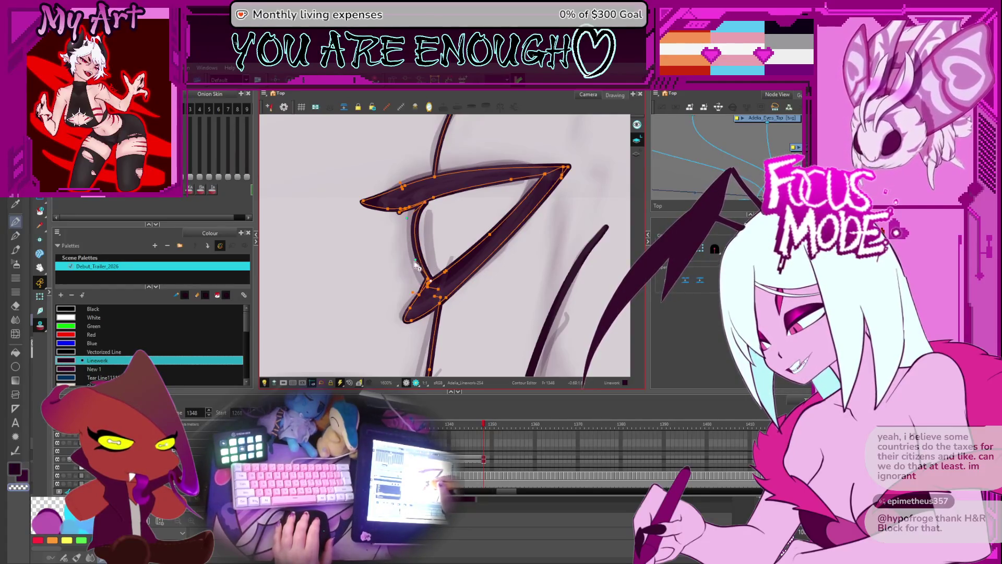
# Drag the vertical line's upper contour points to reshape where it meets the eye.
pyautogui.moveTo(412, 266); pyautogui.dragTo(432, 229)
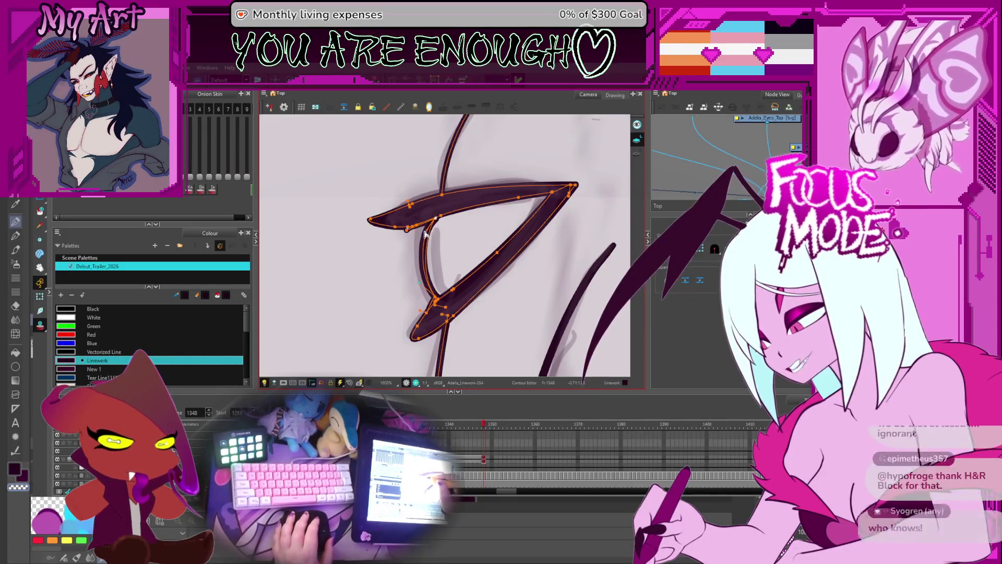
pyautogui.moveTo(424, 236); pyautogui.dragTo(438, 223)
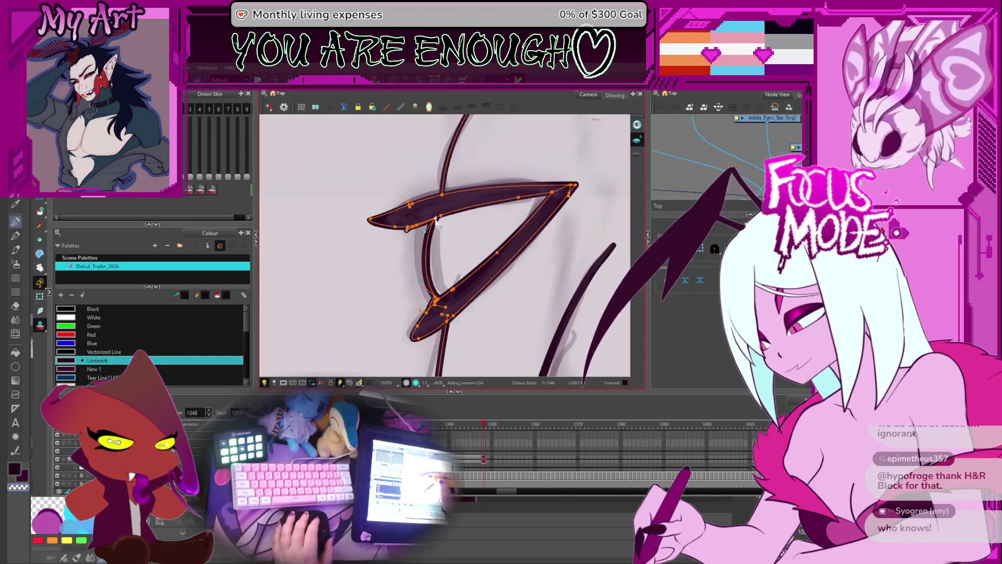
pyautogui.click(409, 233)
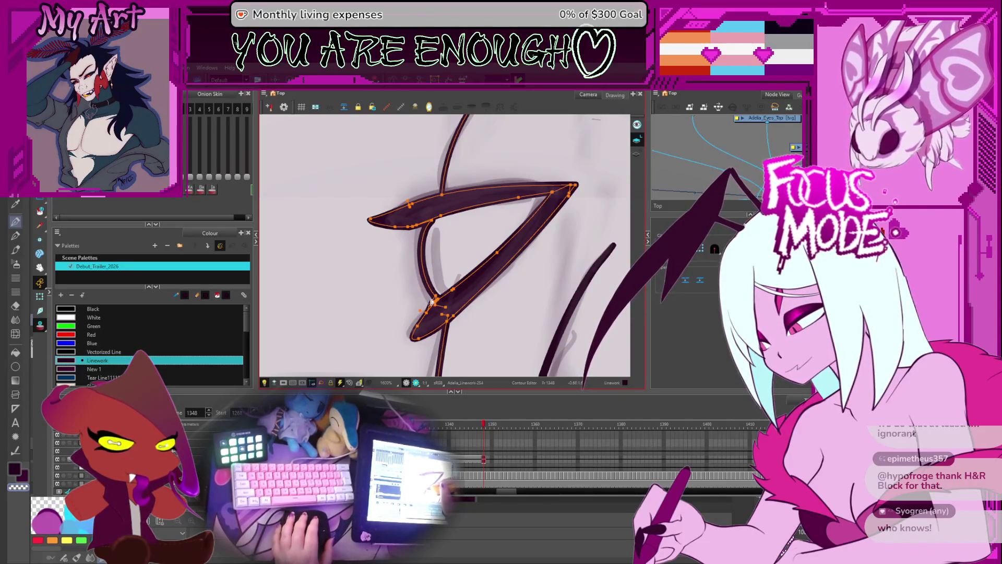
pyautogui.click(435, 313)
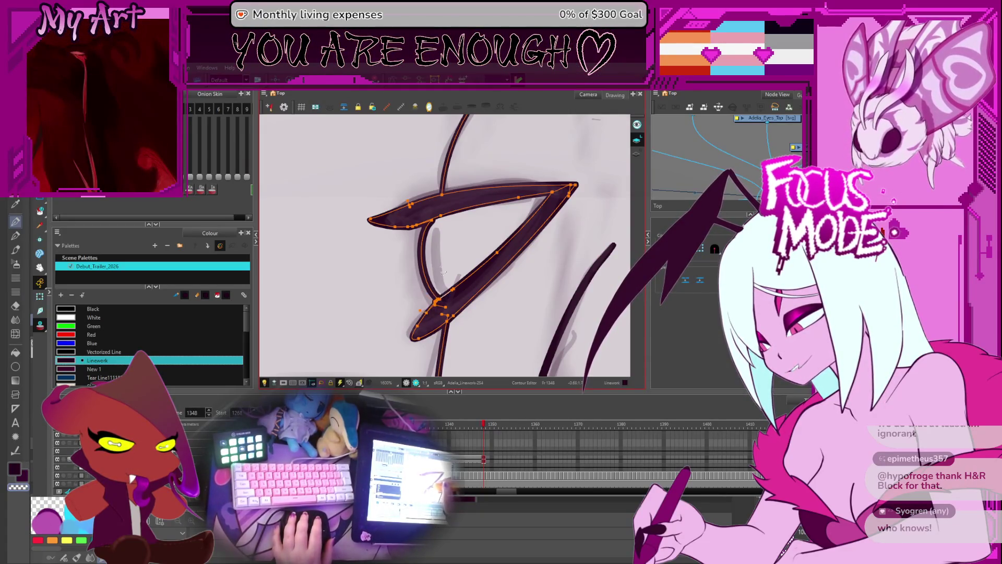
pyautogui.scroll(-6, 442, 272)
pyautogui.scroll(-3, 450, 267)
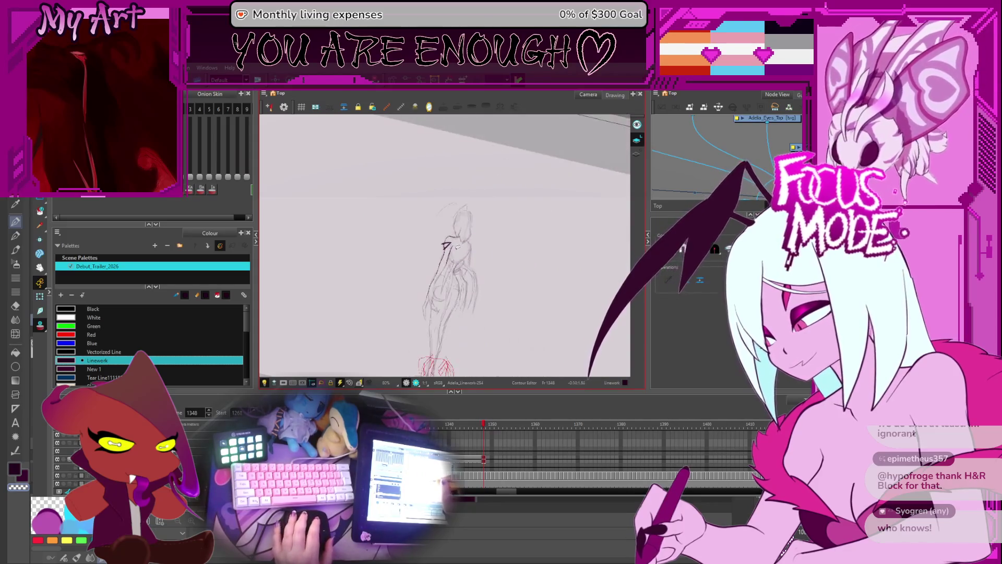
# Drag the thick eye stroke's inner-edge point and nudge its tip point to sharpen it.
pyautogui.scroll(8, 497, 230)
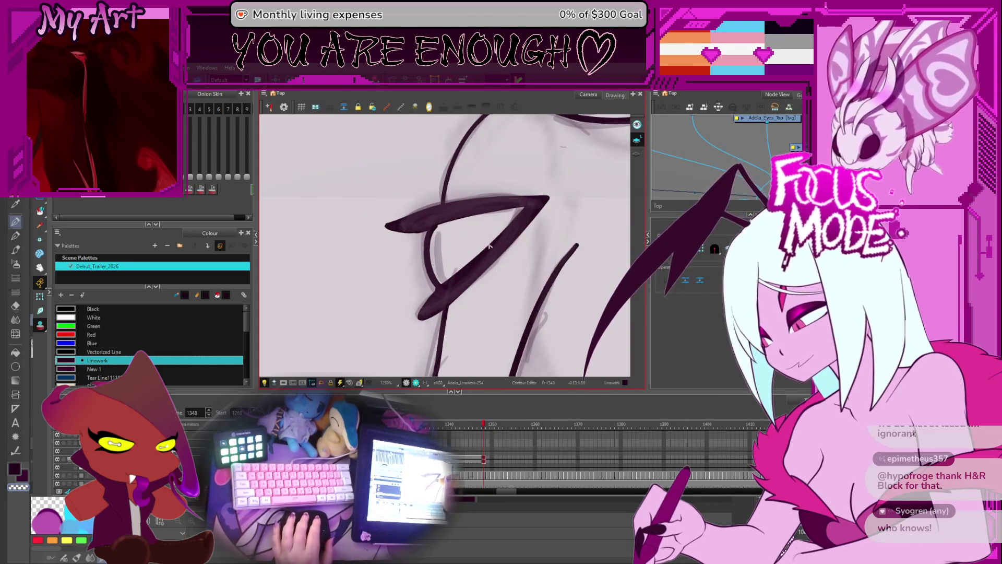
pyautogui.click(491, 246)
pyautogui.moveTo(491, 253); pyautogui.dragTo(521, 210)
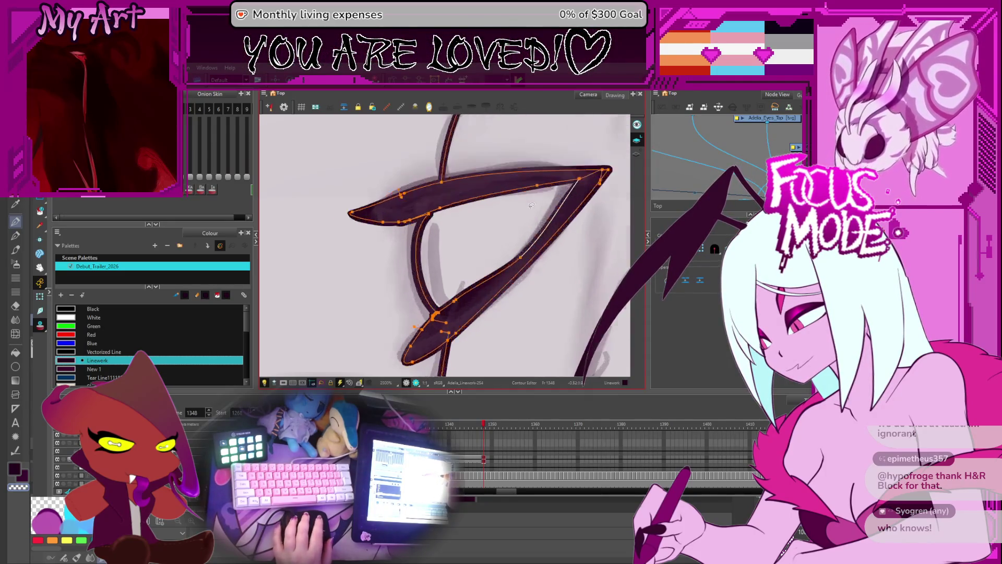
pyautogui.scroll(3, 531, 205)
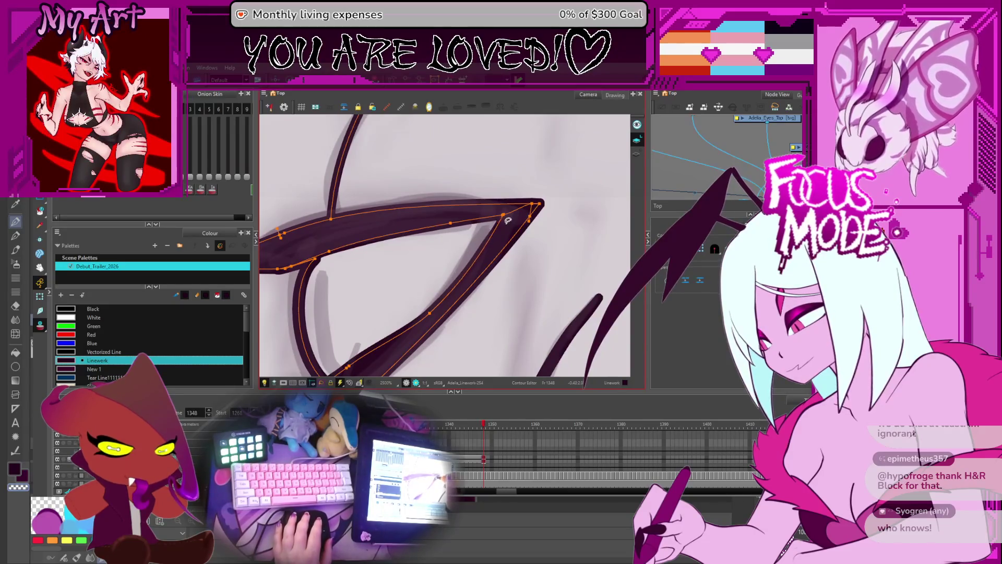
pyautogui.moveTo(522, 214); pyautogui.dragTo(524, 215)
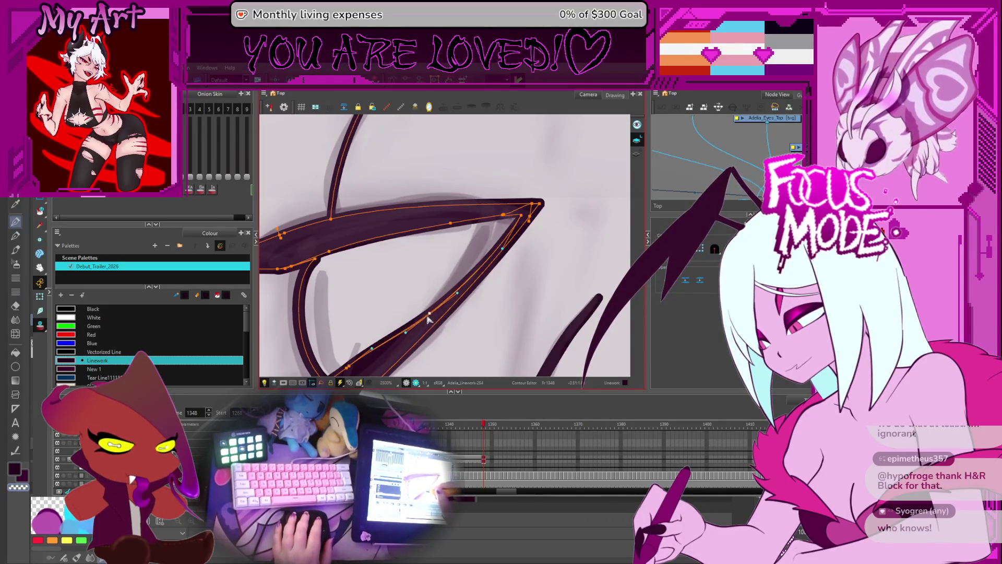
pyautogui.scroll(-8, 485, 245)
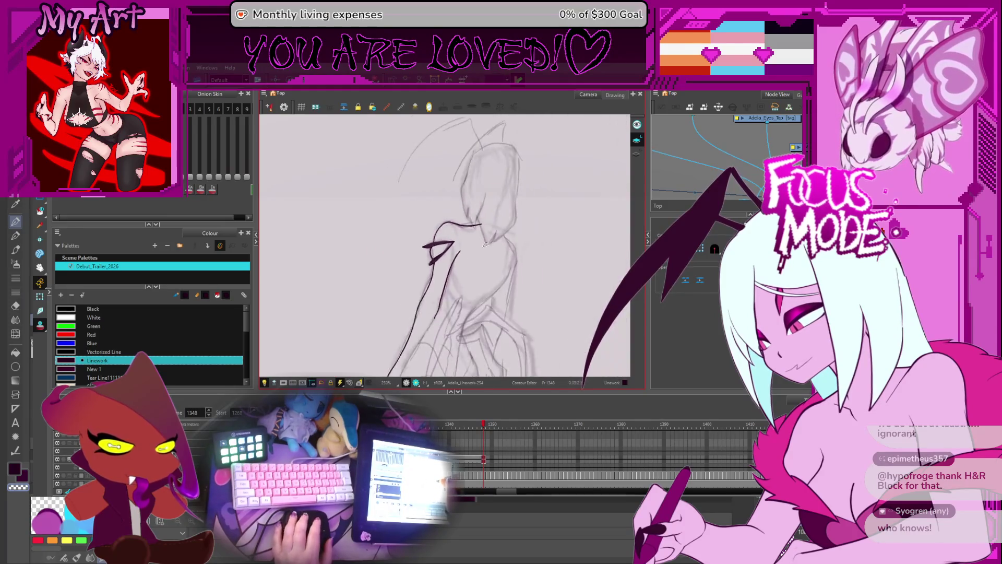
pyautogui.scroll(6, 484, 245)
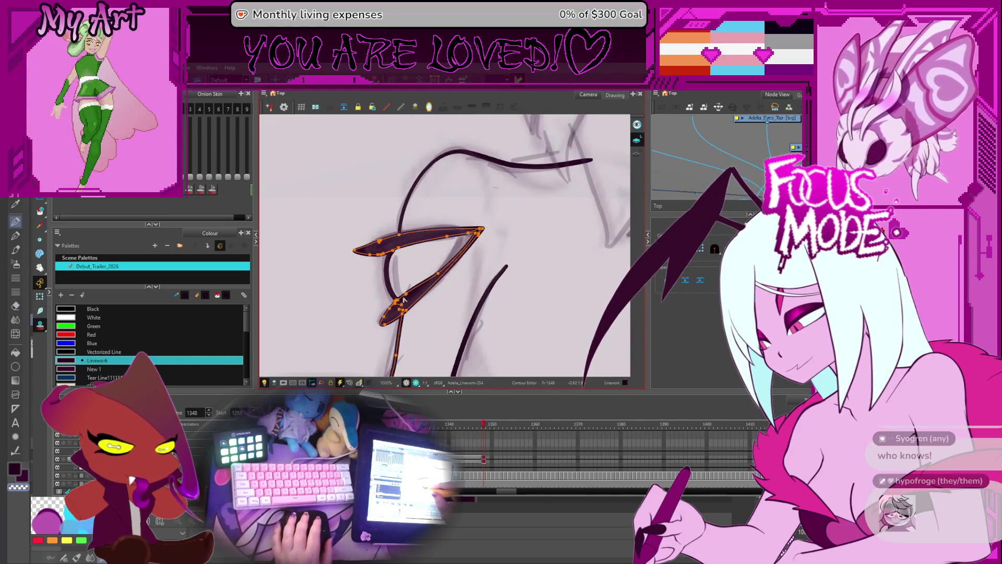
pyautogui.scroll(2, 403, 299)
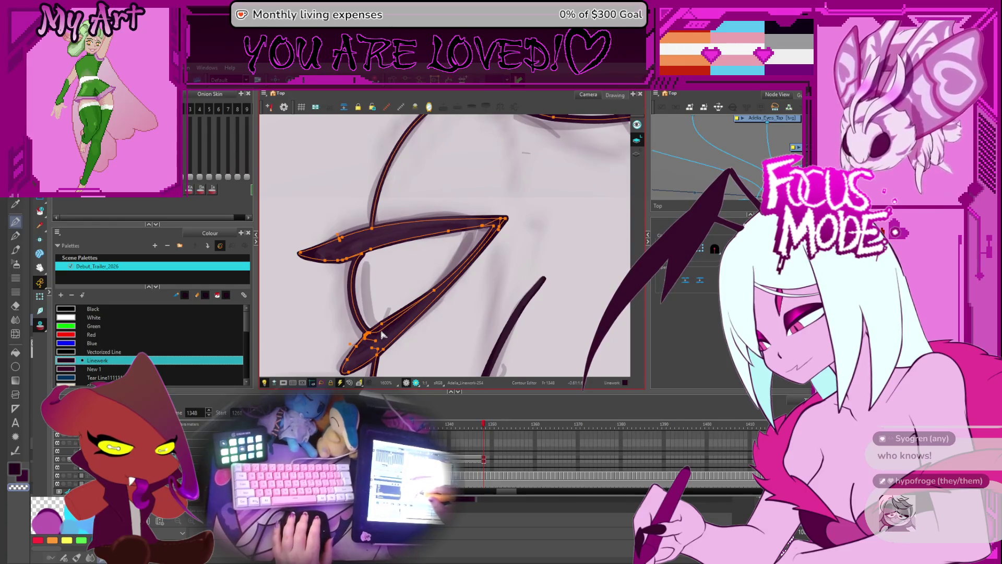
pyautogui.click(430, 301)
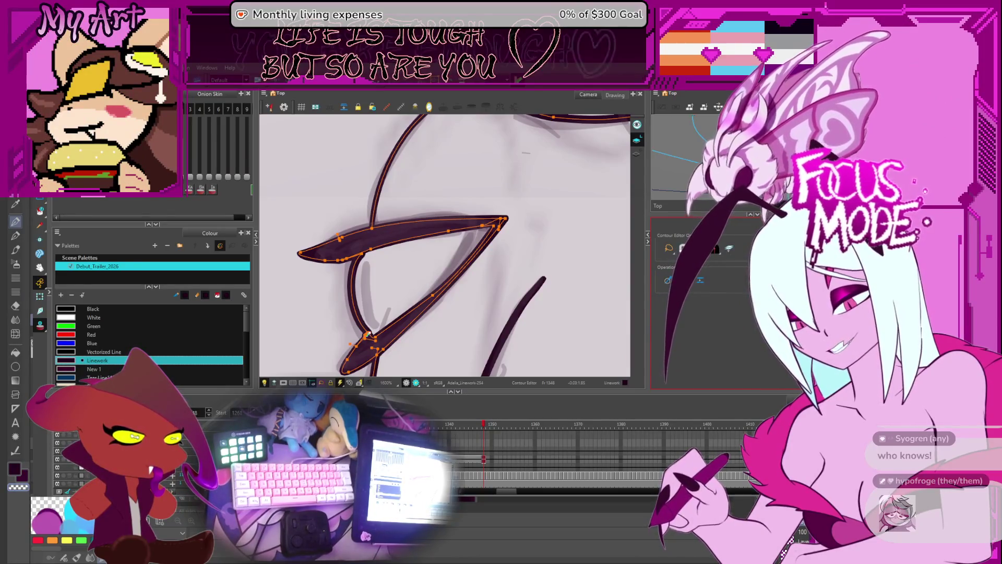
# Reshape the curve of the vertical eye stroke by dragging its contour points.
pyautogui.click(531, 230)
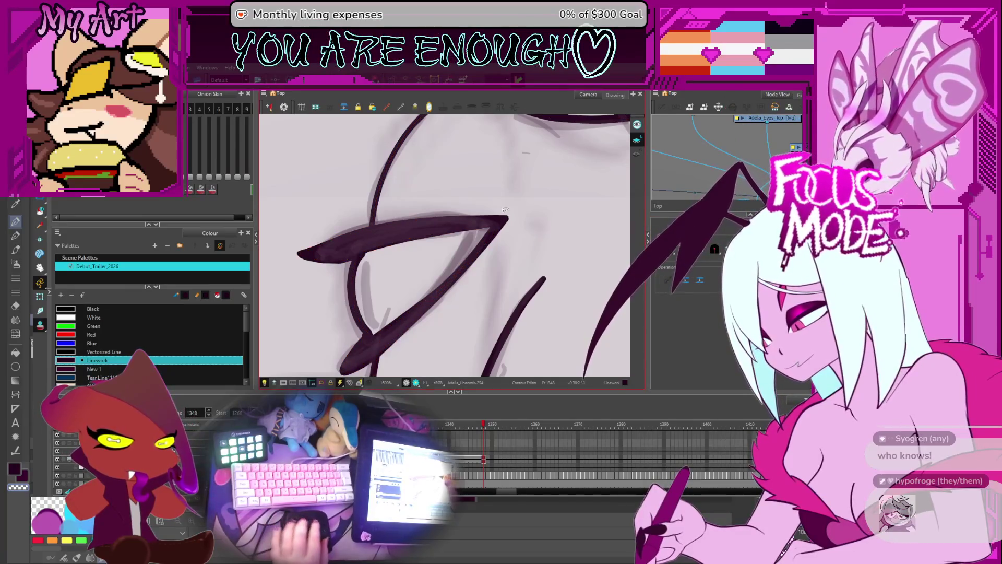
pyautogui.scroll(3, 356, 269)
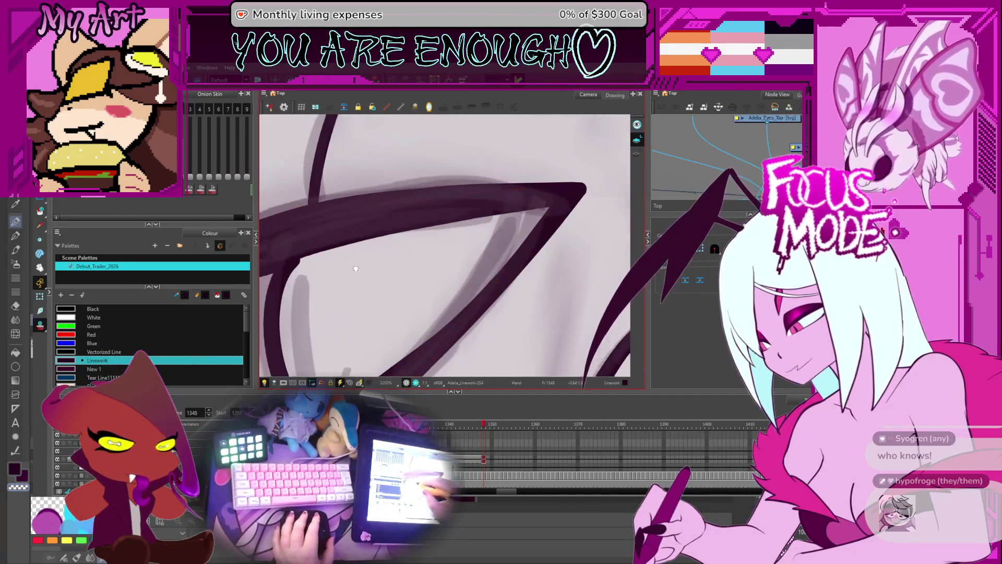
pyautogui.moveTo(355, 268); pyautogui.dragTo(460, 232)
pyautogui.click(388, 237)
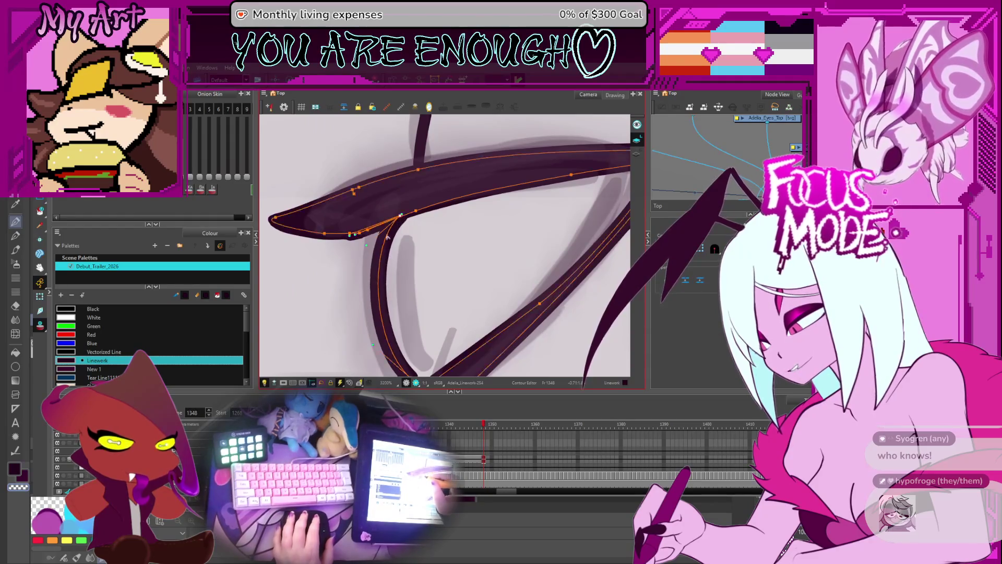
pyautogui.moveTo(366, 244)
pyautogui.mouseDown()
pyautogui.moveTo(374, 240)
pyautogui.moveTo(409, 320)
pyautogui.moveTo(454, 348)
pyautogui.mouseUp()
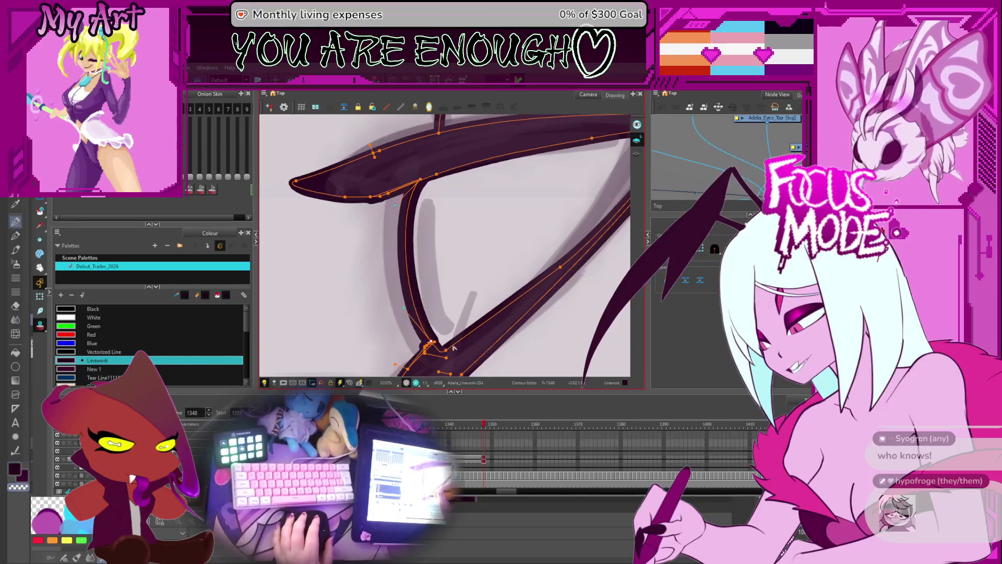
pyautogui.scroll(-10, 448, 353)
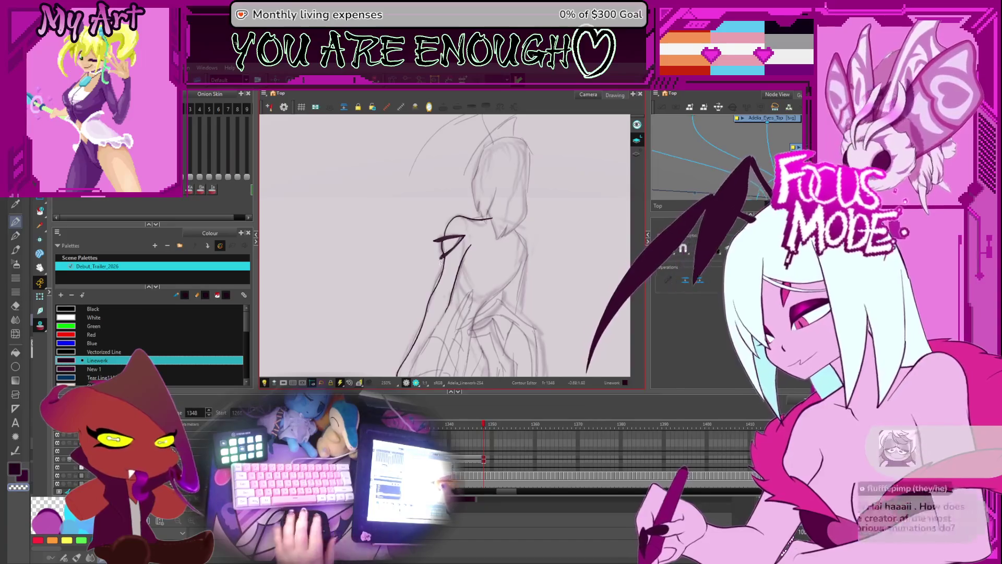
pyautogui.scroll(3, 447, 223)
pyautogui.scroll(3, 447, 223)
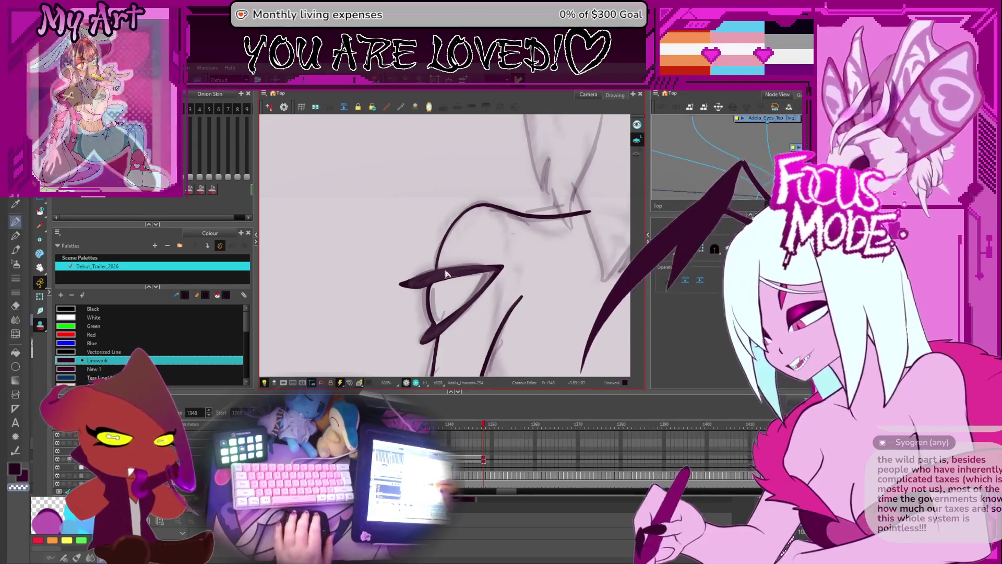
# Select the horizontal, arc, diagonal and left vertical eye strokes together for contour editing.
pyautogui.click(446, 274)
pyautogui.scroll(2, 446, 273)
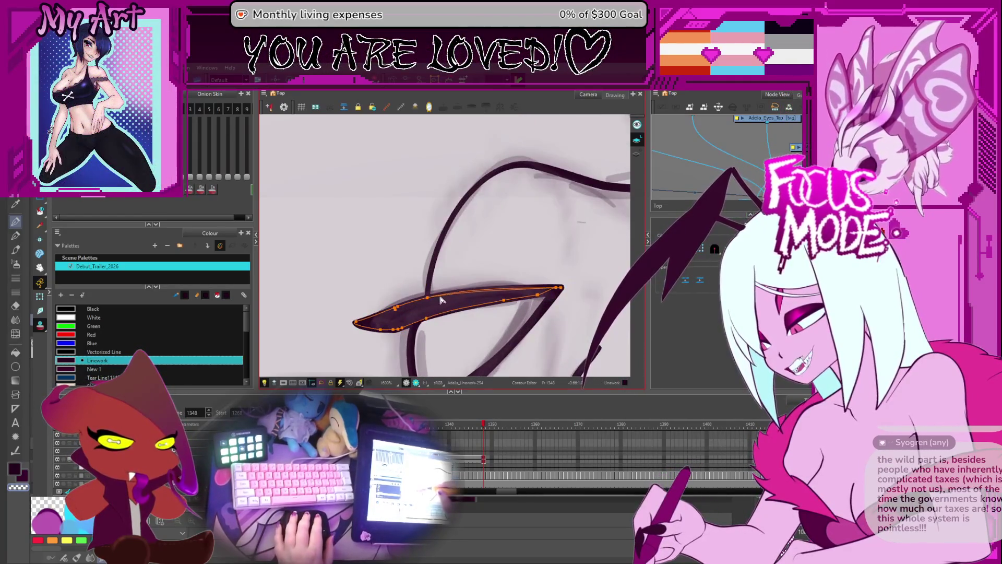
pyautogui.keyDown('shift'); pyautogui.click(441, 300); pyautogui.keyUp('shift')
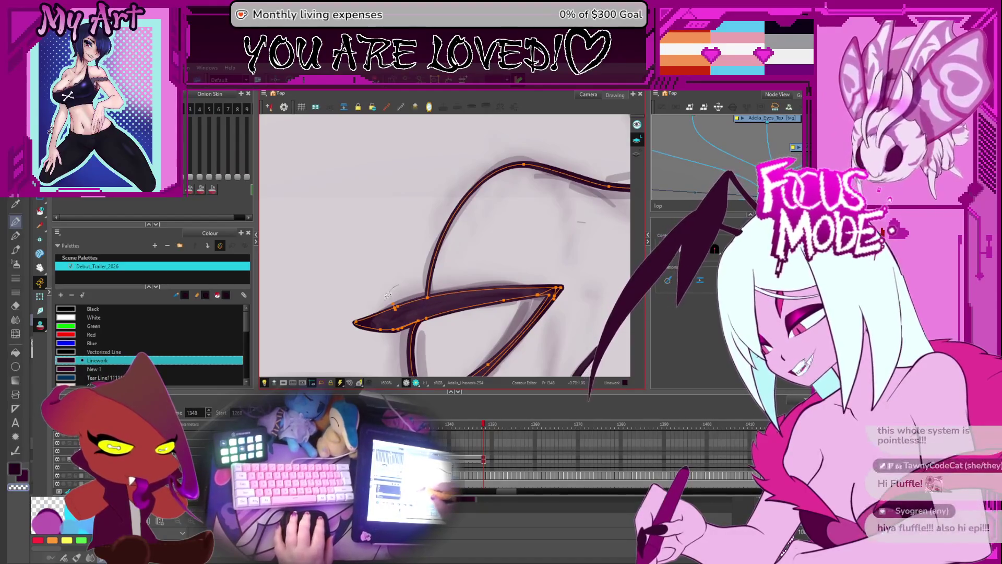
pyautogui.click(434, 289)
pyautogui.click(428, 306)
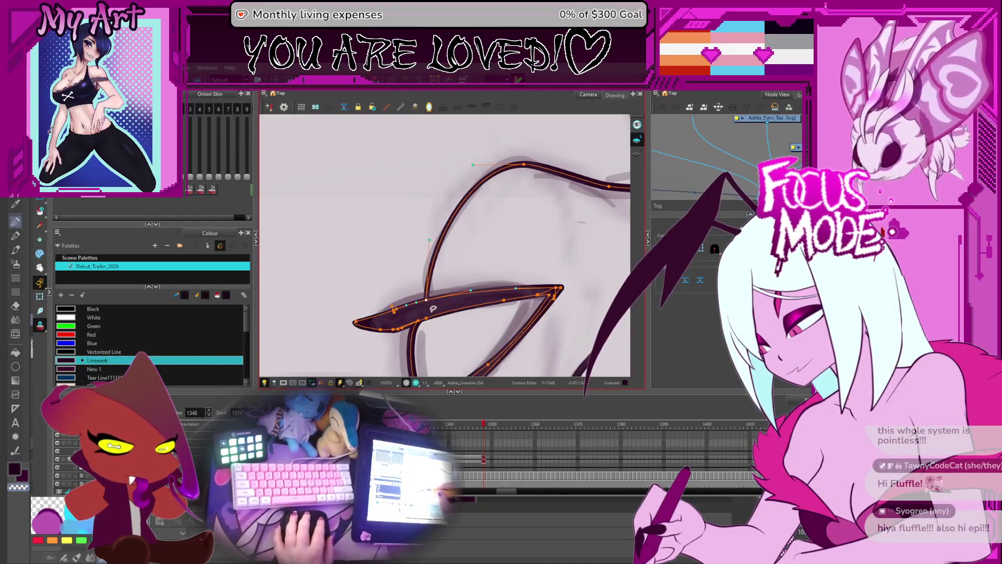
pyautogui.moveTo(433, 309); pyautogui.dragTo(443, 244)
pyautogui.click(429, 265)
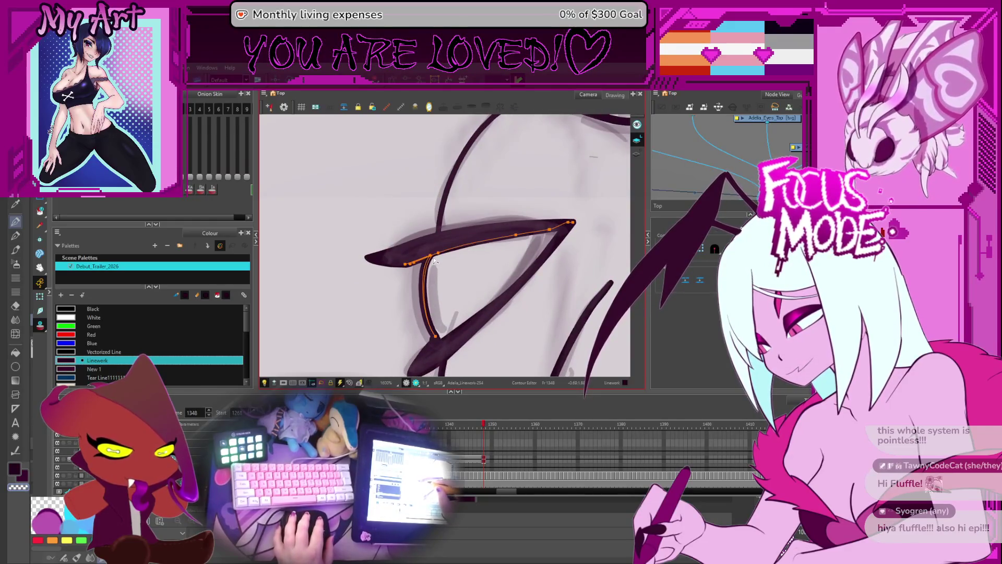
pyautogui.click(433, 265)
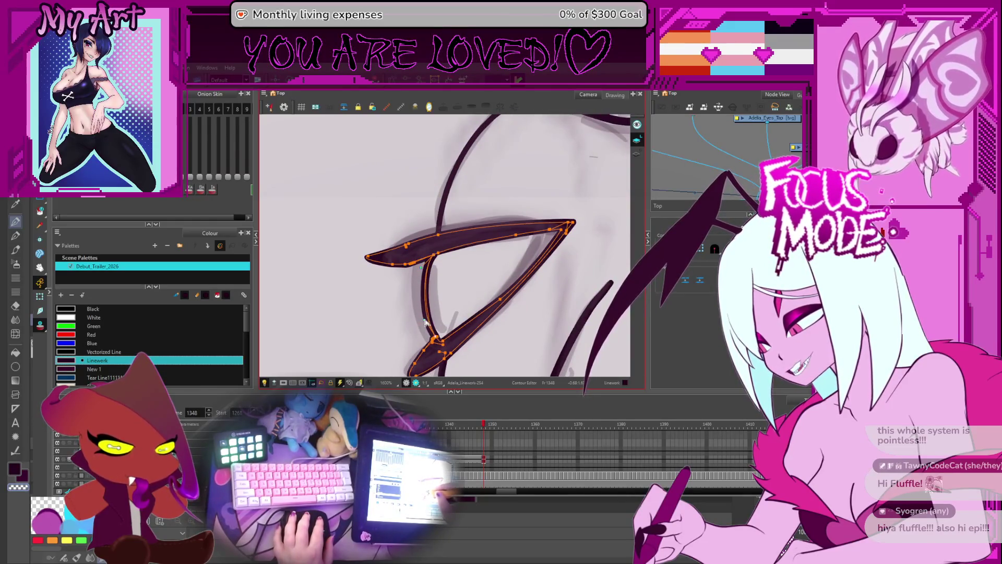
pyautogui.keyDown('shift'); pyautogui.click(422, 275); pyautogui.keyUp('shift')
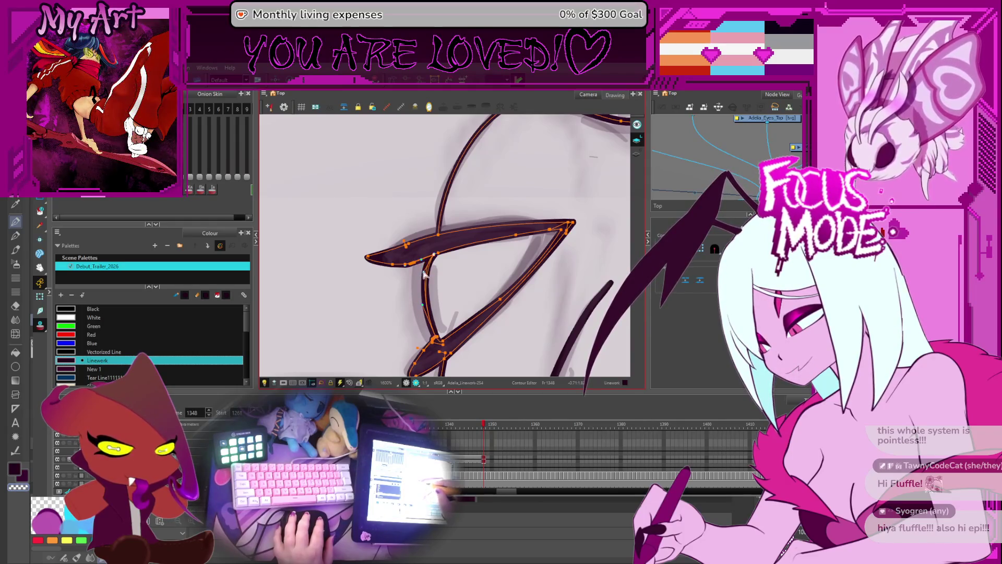
pyautogui.scroll(-6, 424, 275)
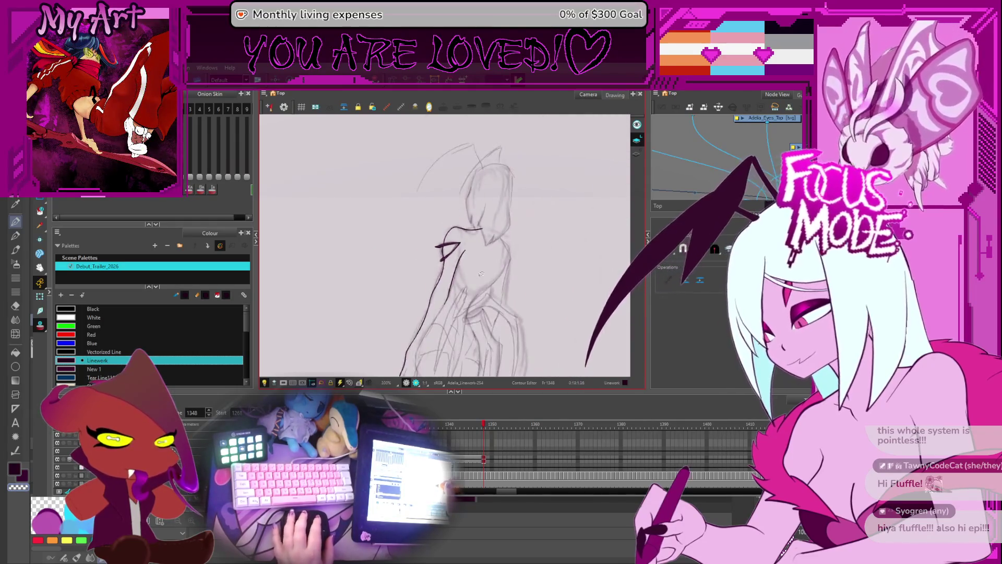
pyautogui.scroll(2, 481, 263)
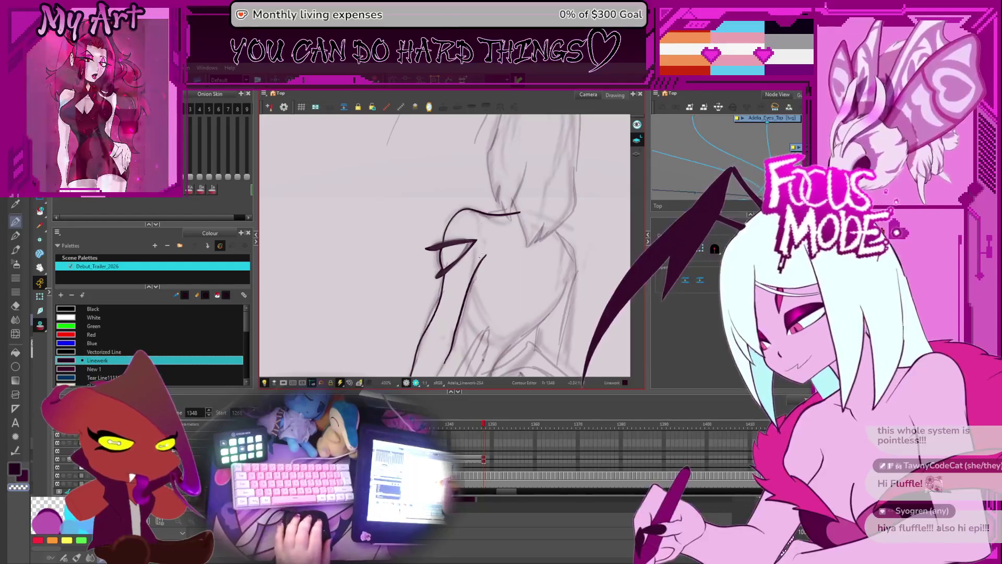
pyautogui.scroll(-2, 500, 257)
pyautogui.scroll(6, 423, 296)
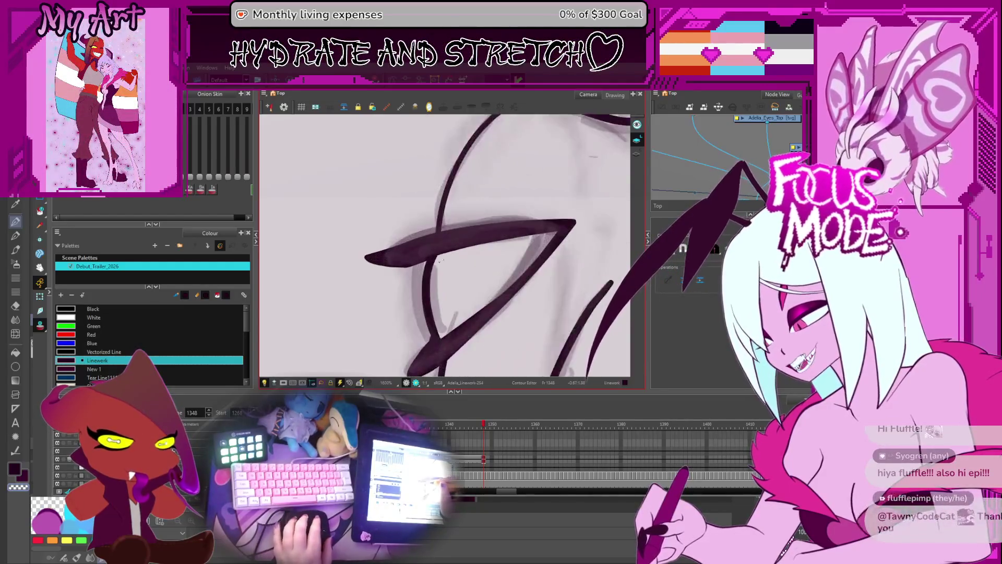
pyautogui.scroll(3, 423, 296)
# Adjust the contour points at the eye's pointed left corner, reshaping its lower edge.
pyautogui.click(393, 283)
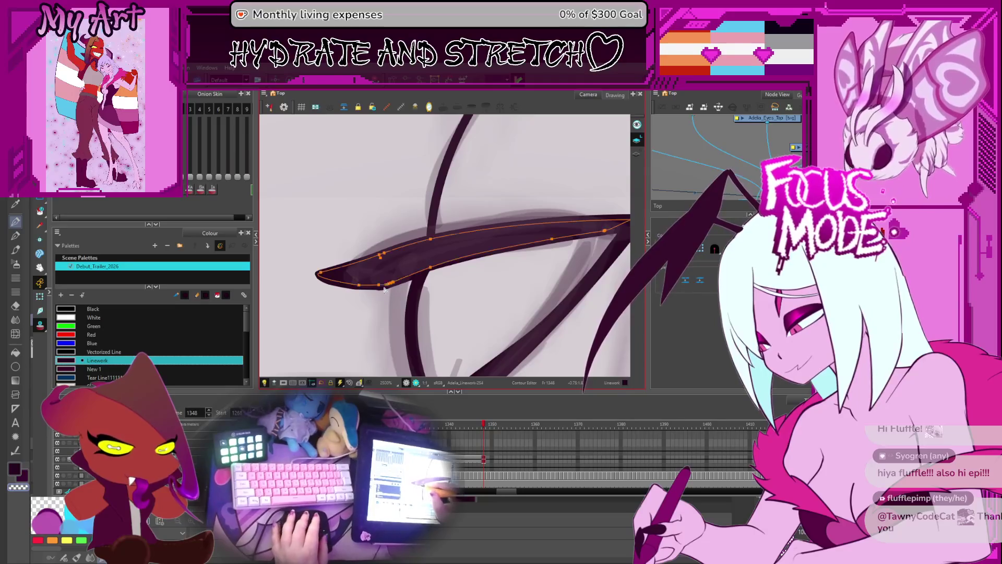
pyautogui.click(395, 283)
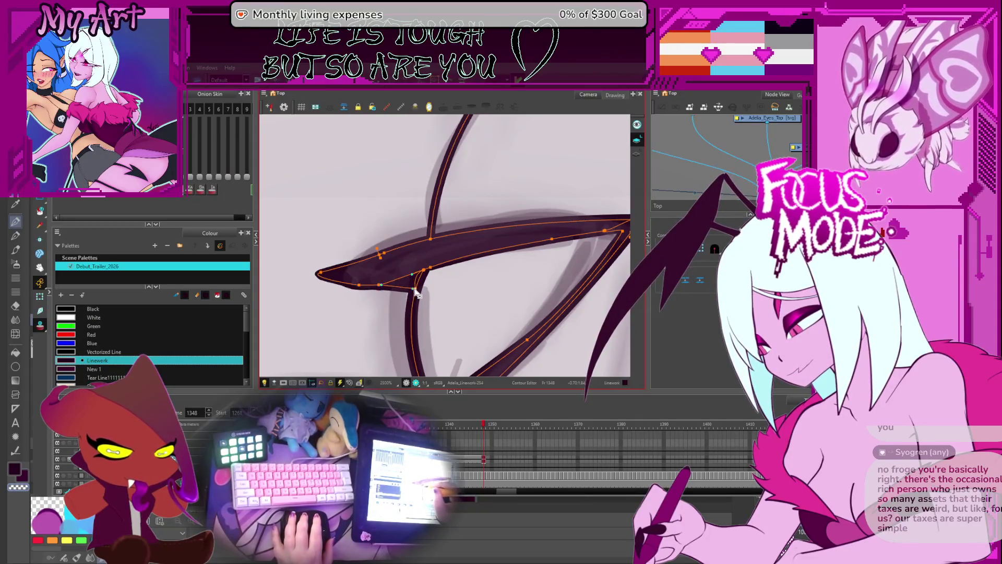
pyautogui.click(371, 289)
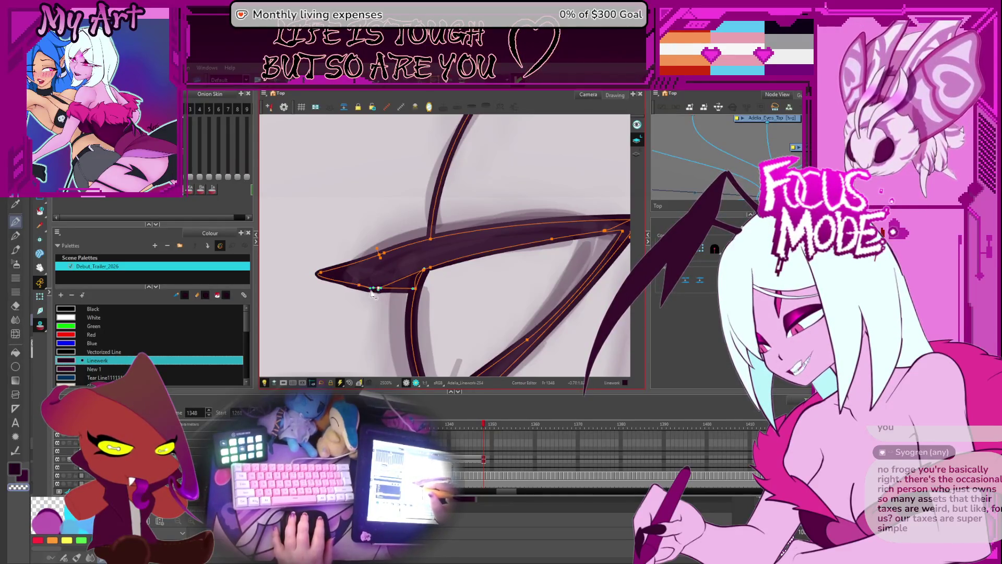
pyautogui.scroll(-3, 407, 274)
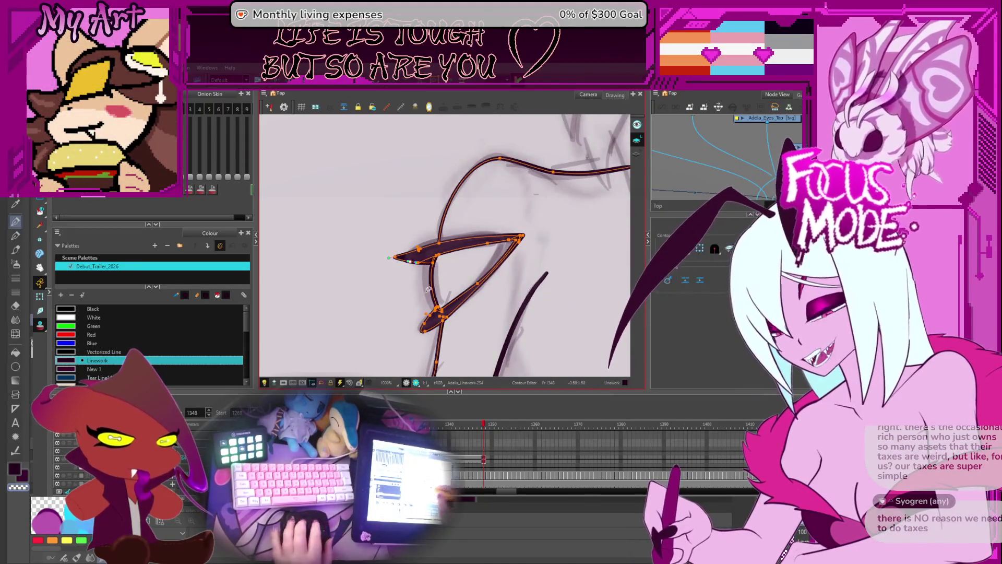
pyautogui.scroll(-3, 405, 279)
pyautogui.scroll(-3, 428, 249)
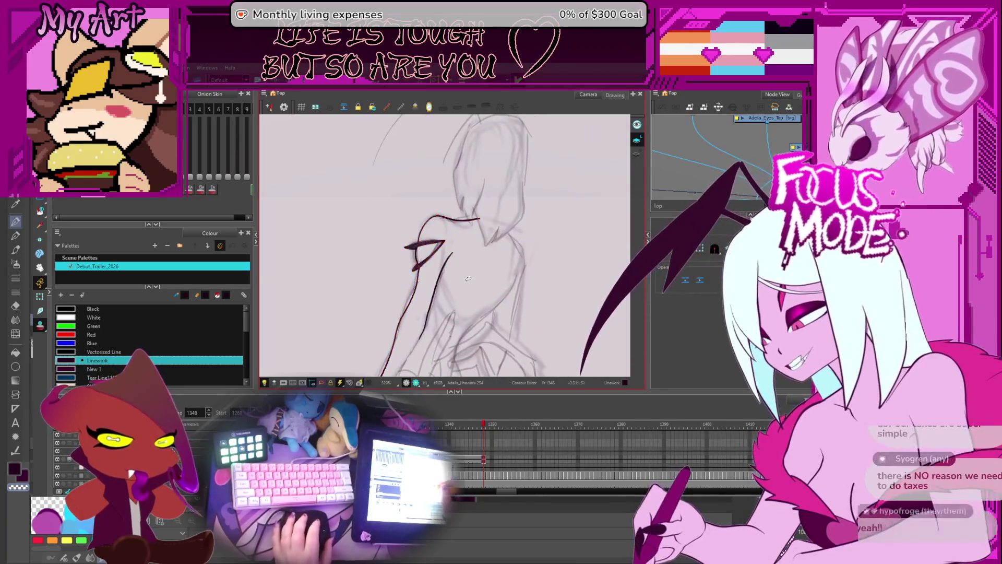
pyautogui.scroll(4, 462, 282)
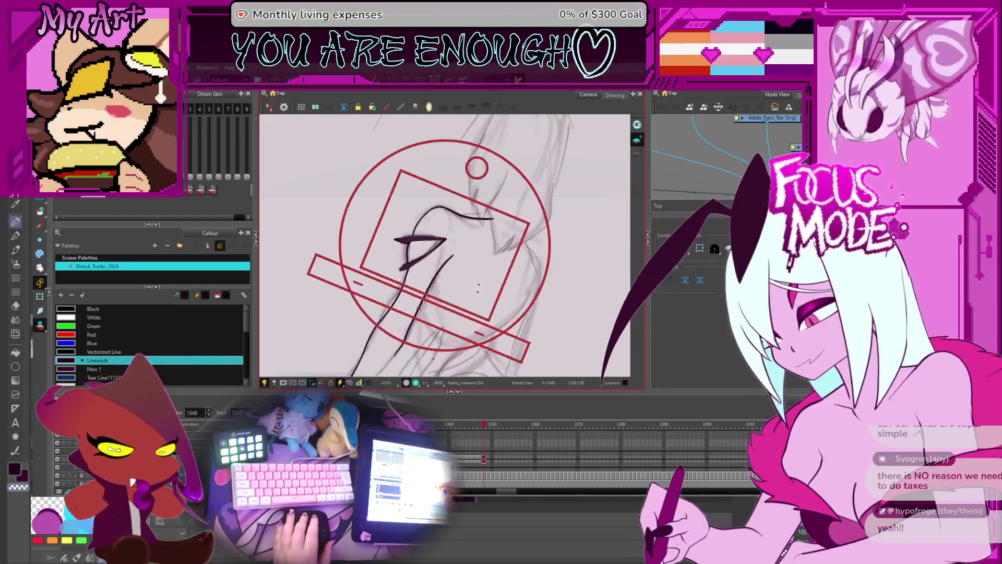
# Compare with frame 1347, then return to frame 1348 with the Pencil tool selected.
pyautogui.scroll(3, 397, 260)
pyautogui.hotkey('alt', '2')
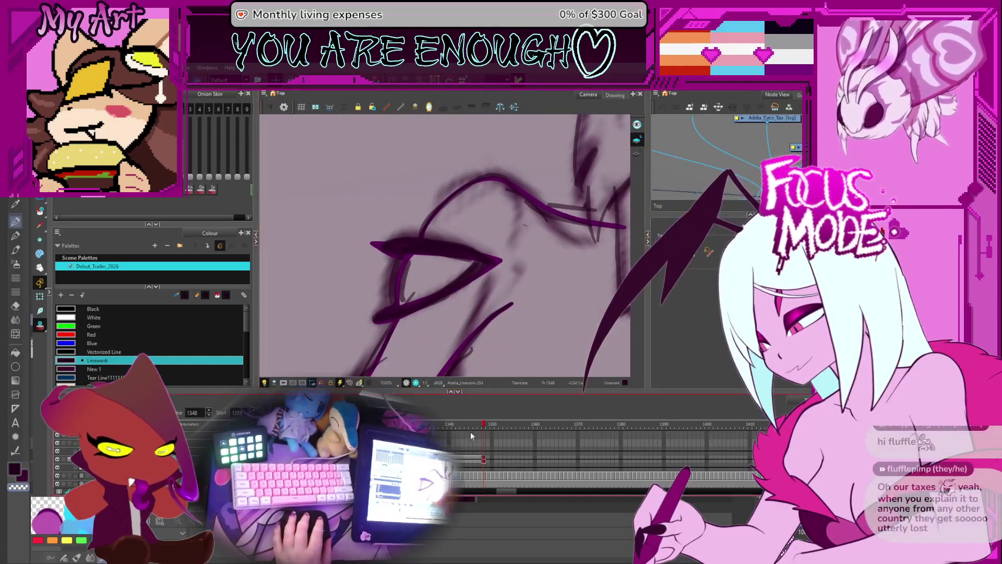
pyautogui.click(481, 457)
pyautogui.hotkey('alt', 'x')
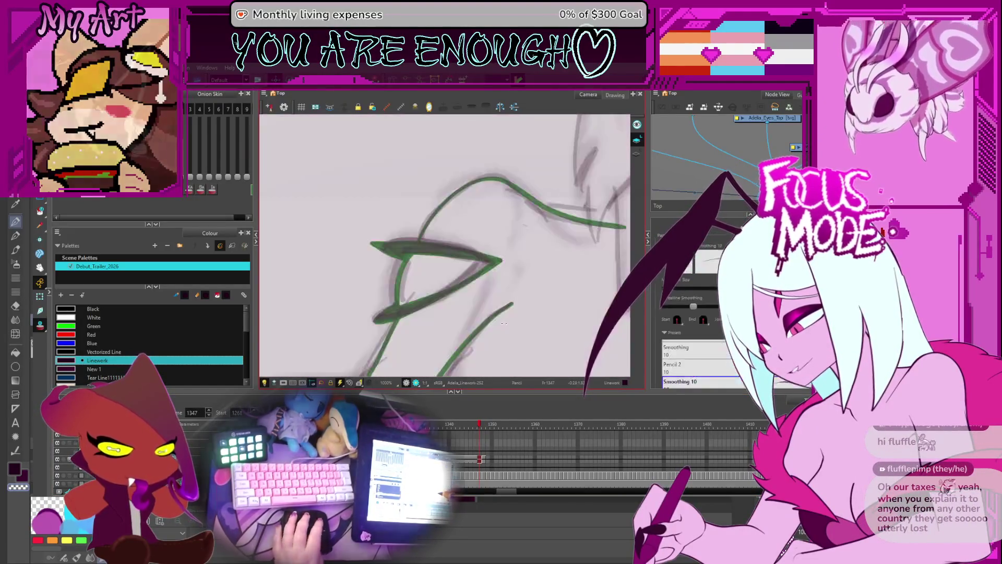
pyautogui.press('.')
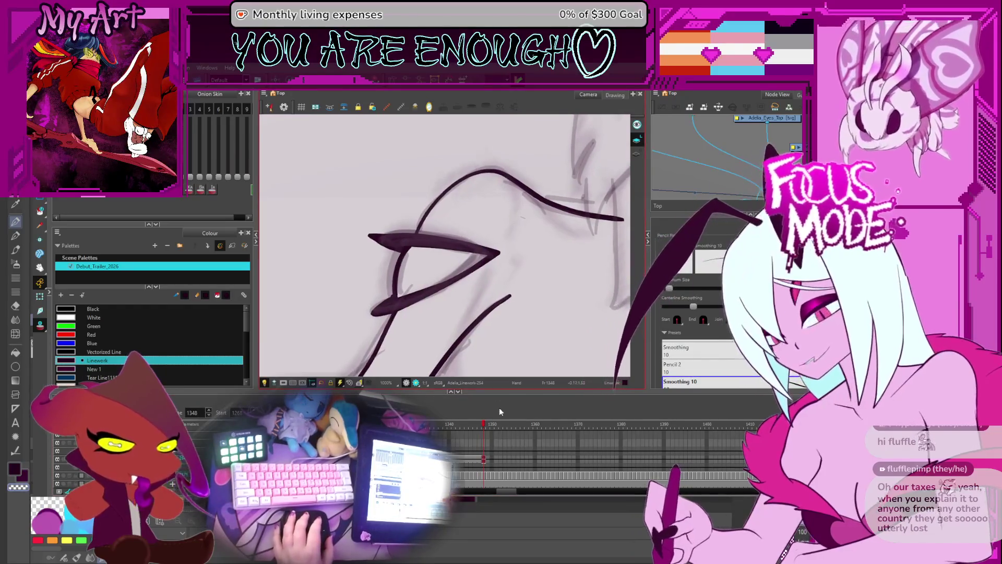
pyautogui.moveTo(512, 442); pyautogui.dragTo(424, 441)
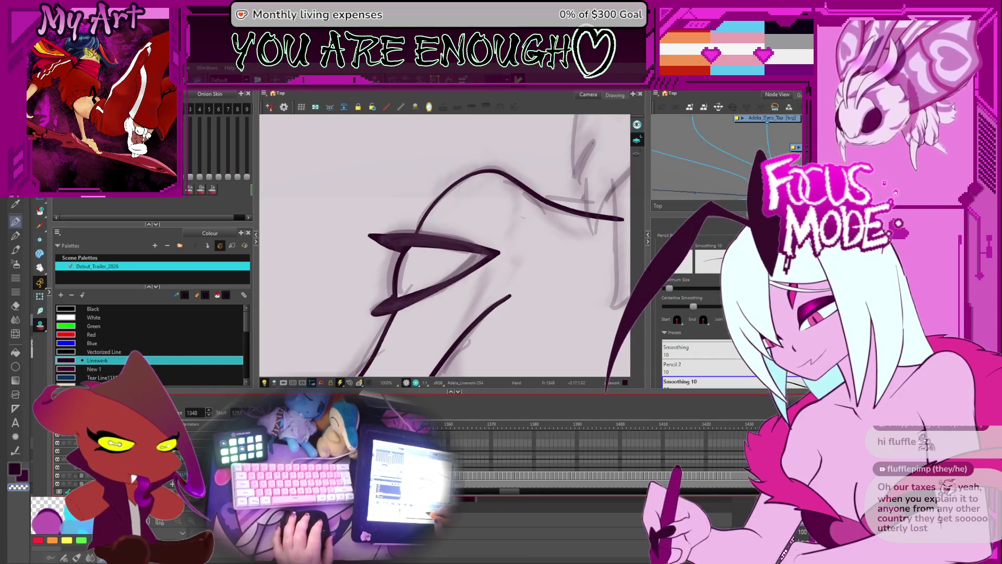
pyautogui.scroll(3, 574, 449)
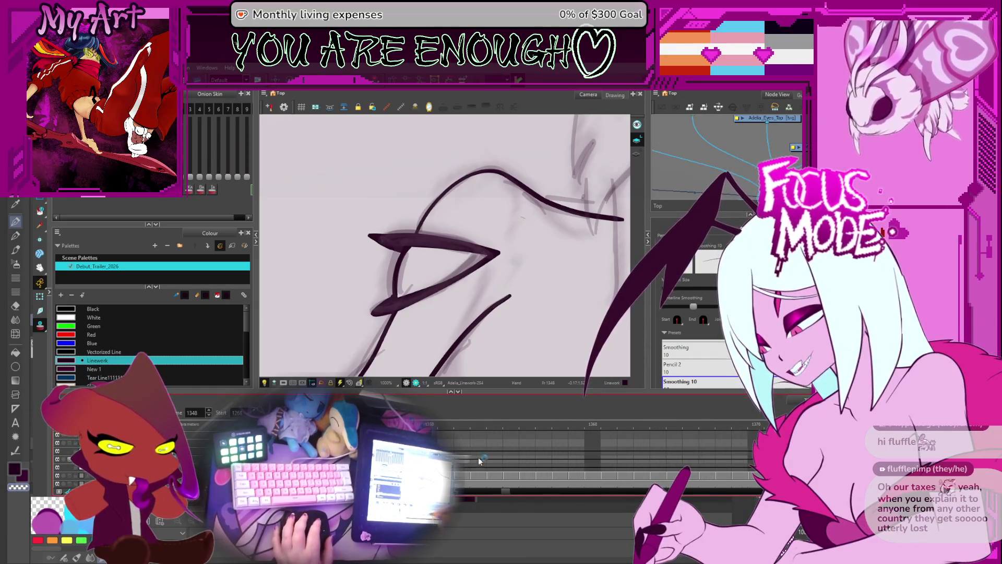
pyautogui.scroll(-5, 414, 262)
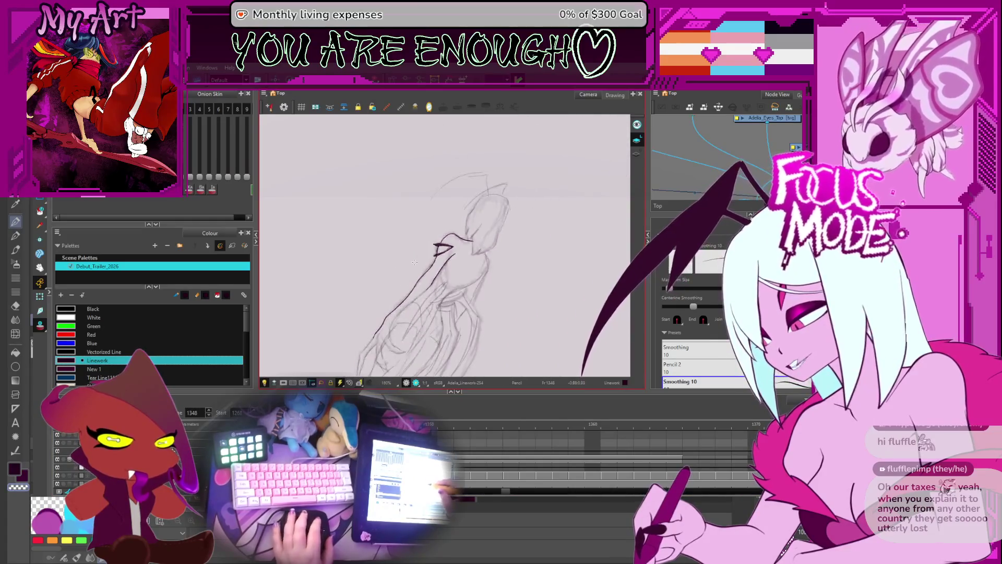
pyautogui.scroll(5, 414, 262)
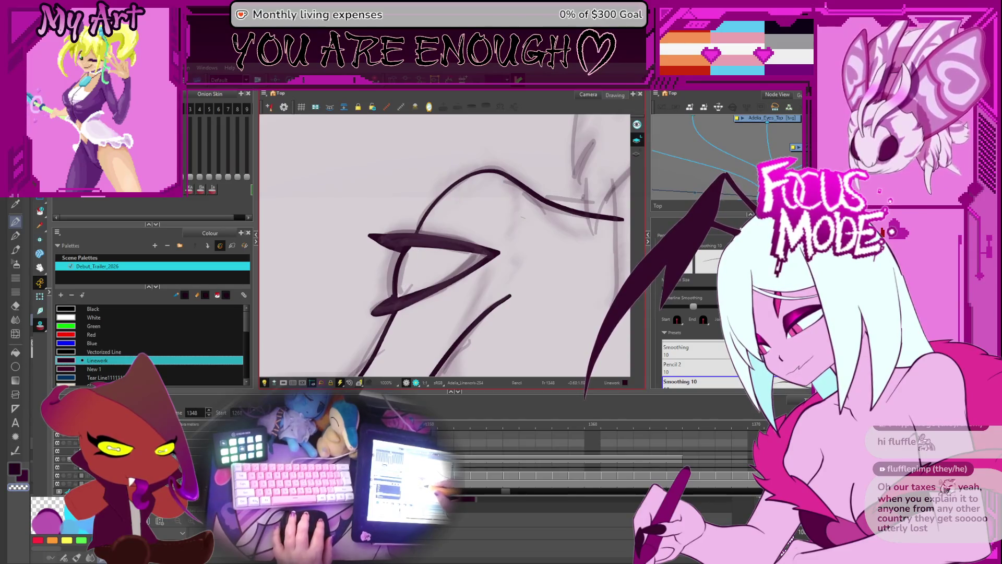
# Draw a short thin line inside the eye and add control points to it.
pyautogui.moveTo(402, 290); pyautogui.dragTo(414, 253)
pyautogui.hotkey('alt', 'shift', 'e')
pyautogui.click(410, 263)
pyautogui.scroll(2, 422, 262)
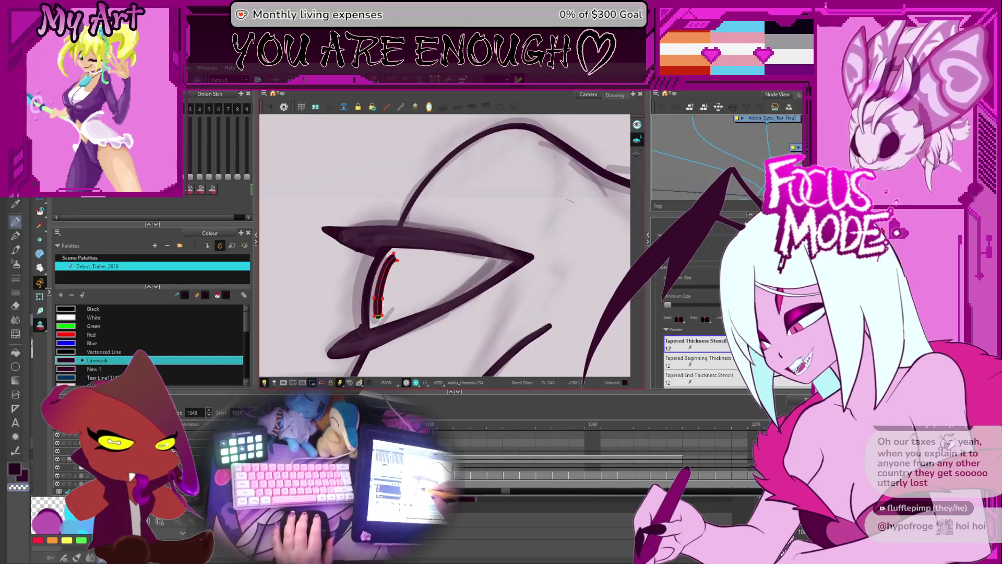
pyautogui.click(384, 287)
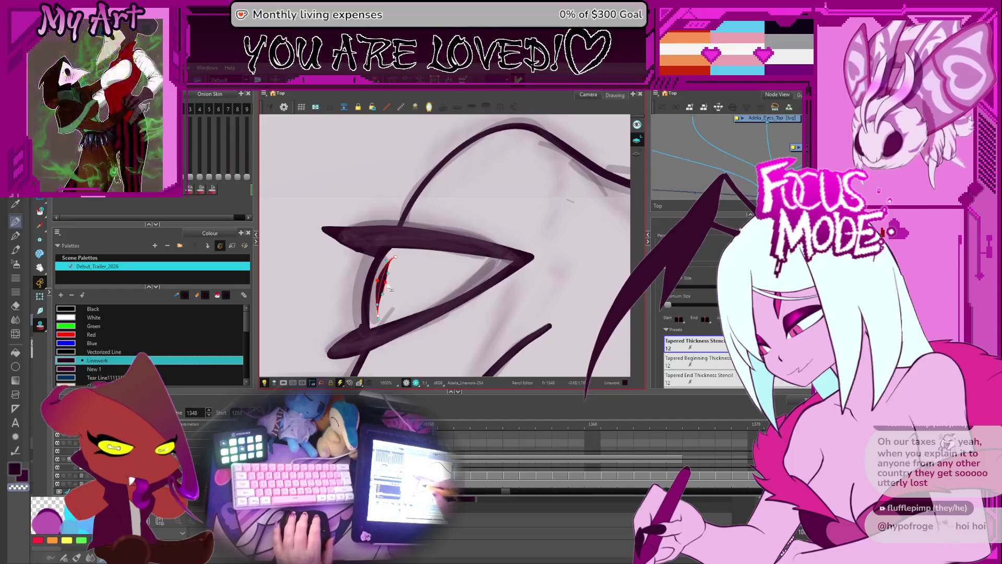
# Fit the inner line against the upper and lower eye-outline strokes using the Contour Editor.
pyautogui.hotkey('alt', 'q')
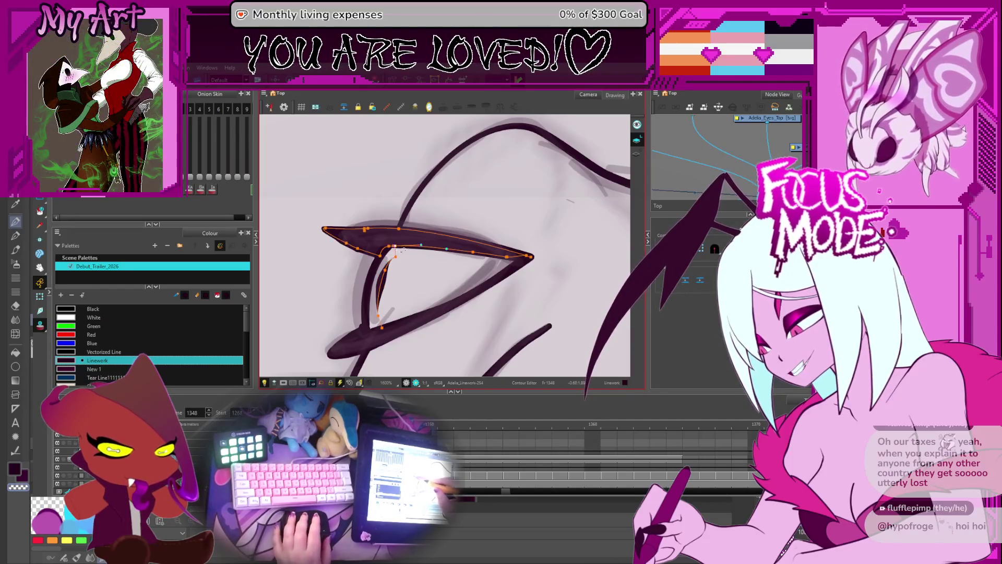
pyautogui.click(395, 264)
pyautogui.click(395, 267)
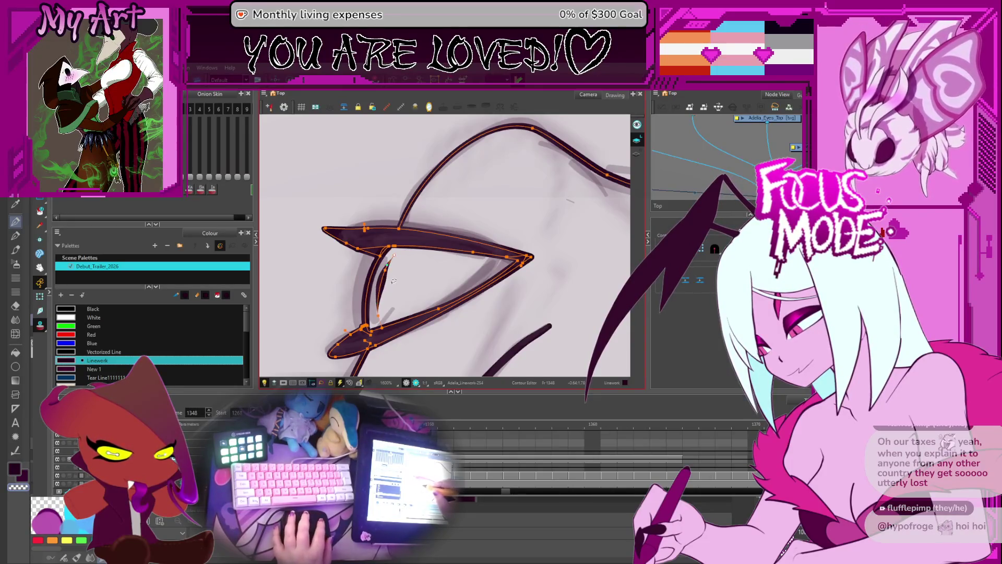
pyautogui.click(386, 282)
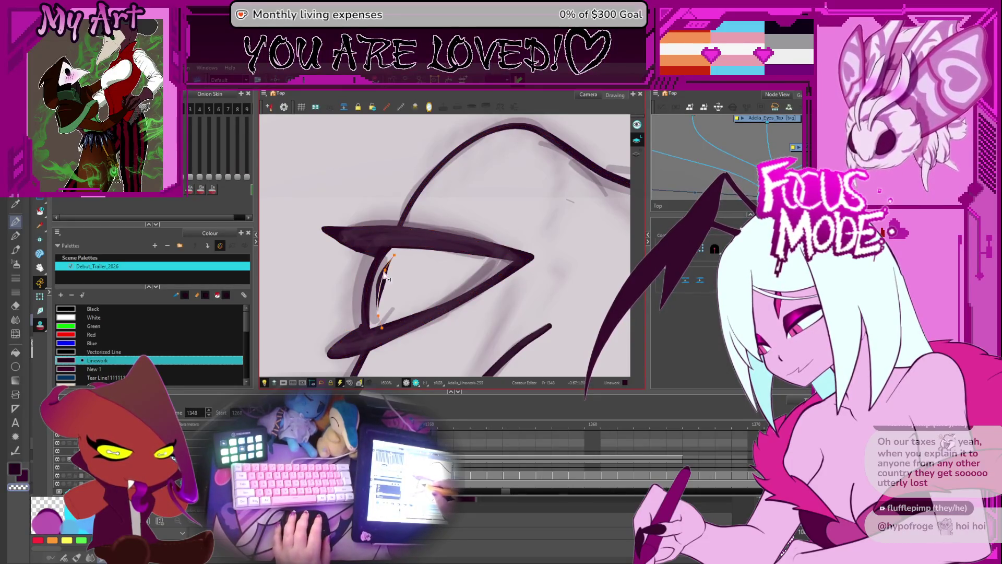
pyautogui.click(383, 326)
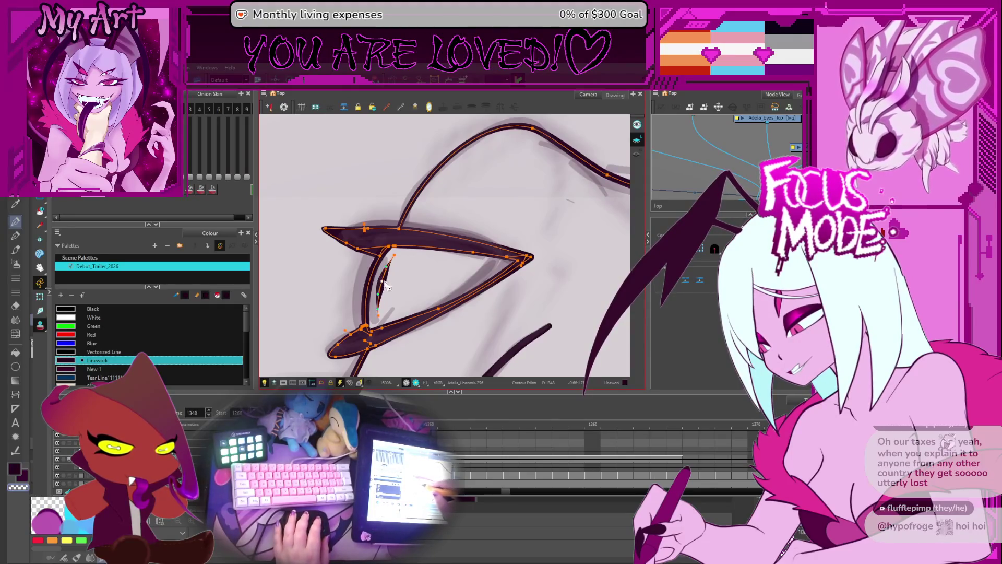
pyautogui.scroll(-6, 387, 286)
pyautogui.moveTo(491, 278); pyautogui.dragTo(457, 267)
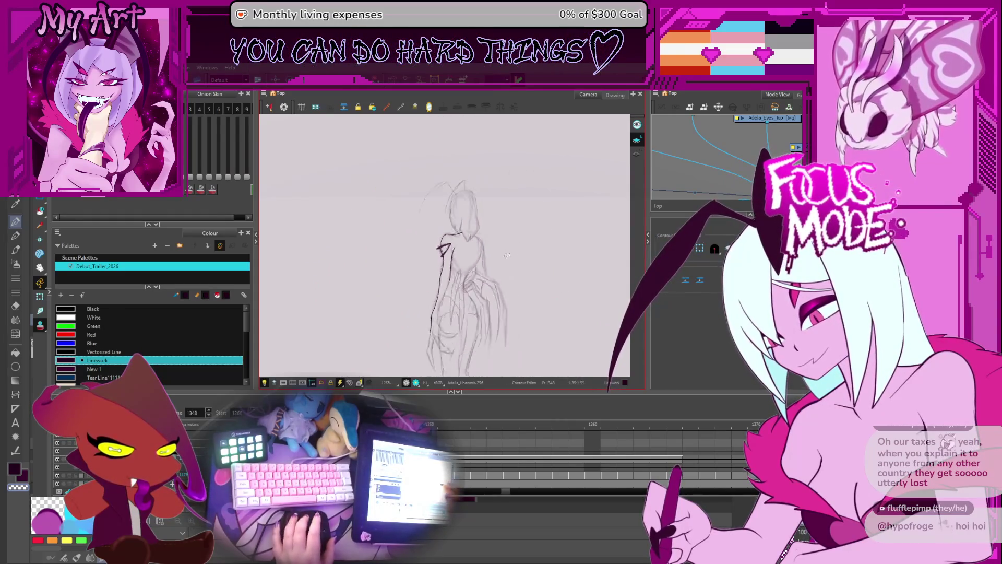
# Ink a short curved line over the hair sketch with the Pencil.
pyautogui.scroll(3, 457, 266)
pyautogui.hotkey('alt', '/')
pyautogui.scroll(2, 380, 319)
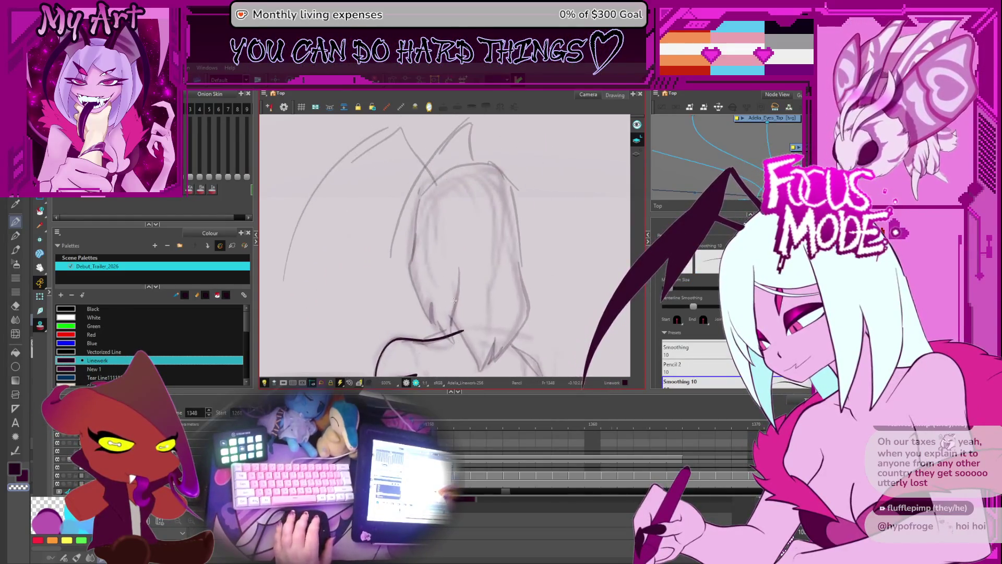
pyautogui.moveTo(397, 292)
pyautogui.mouseDown()
pyautogui.moveTo(380, 318)
pyautogui.moveTo(383, 262)
pyautogui.mouseUp()
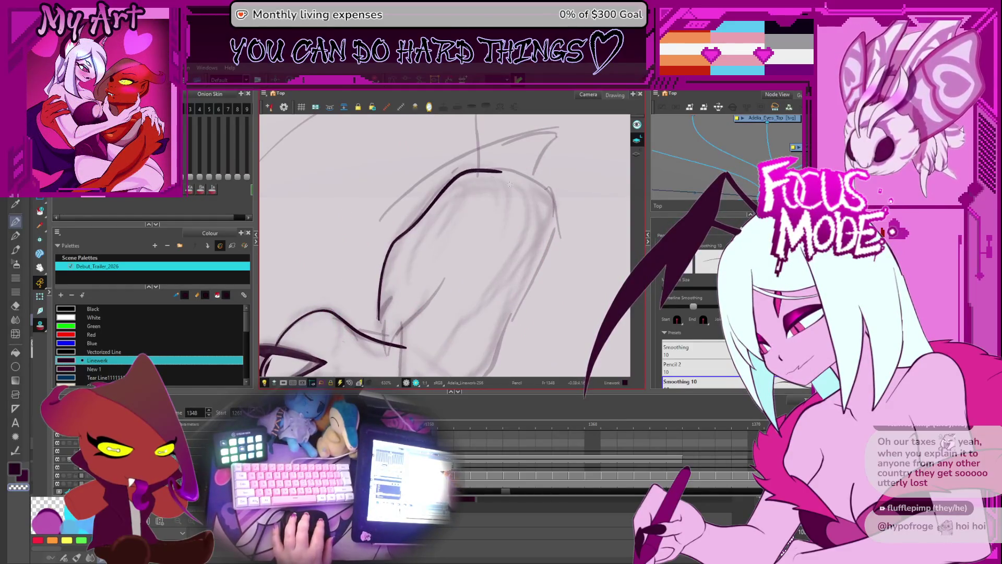
pyautogui.scroll(1, 396, 261)
pyautogui.moveTo(413, 214); pyautogui.dragTo(388, 258)
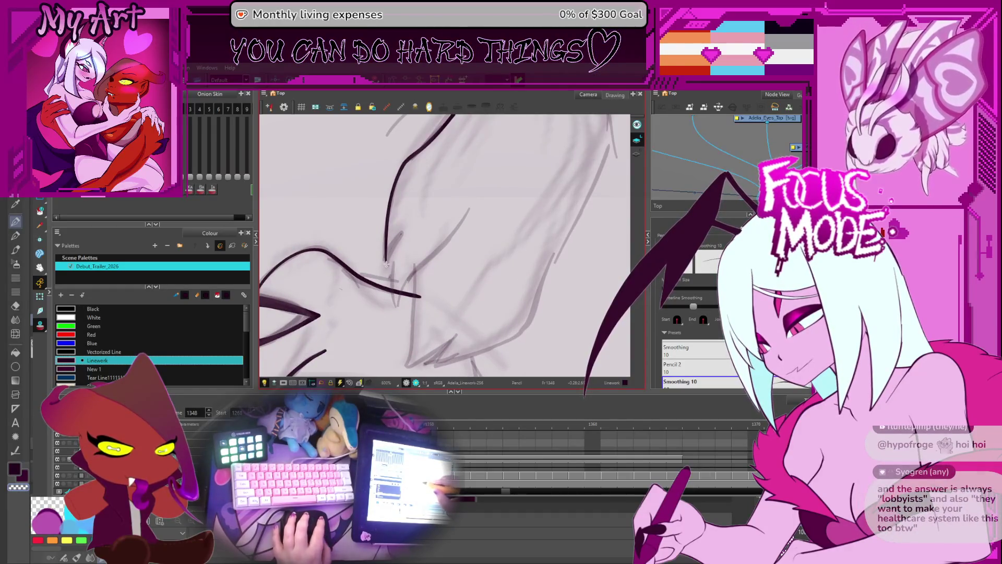
pyautogui.moveTo(424, 241)
pyautogui.mouseDown()
pyautogui.moveTo(528, 256)
pyautogui.moveTo(470, 271)
pyautogui.mouseUp()
pyautogui.scroll(1, 364, 285)
pyautogui.moveTo(364, 285); pyautogui.dragTo(364, 295)
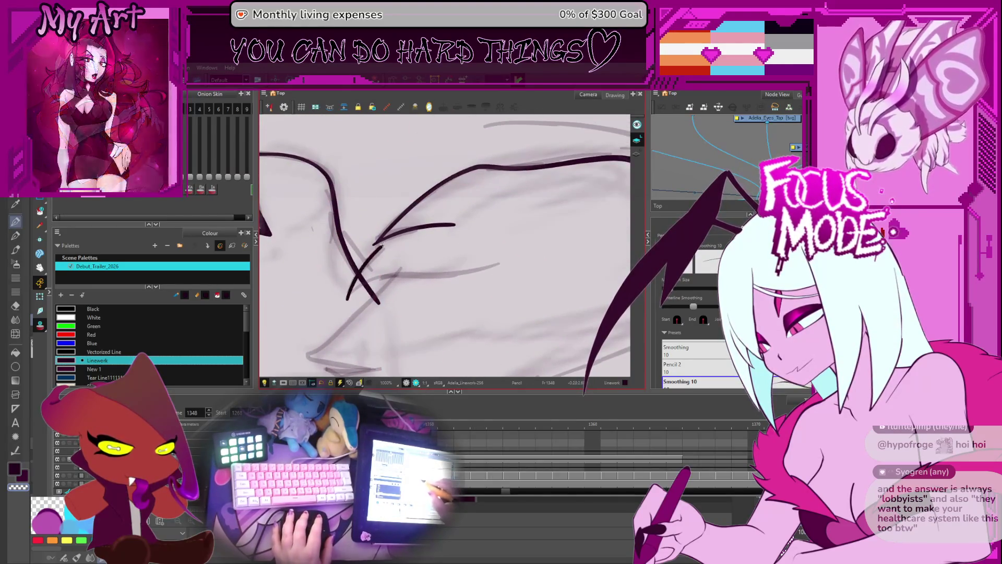
# Undo the last three strokes, including the diagonal and upper ones.
pyautogui.hotkey('ctrl', 'z')
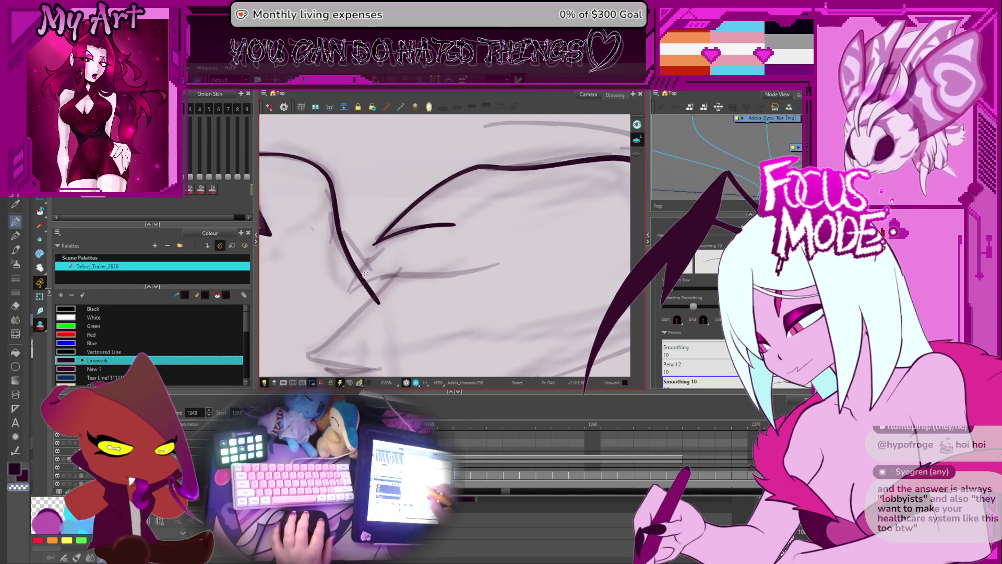
pyautogui.hotkey('ctrl', 'z')
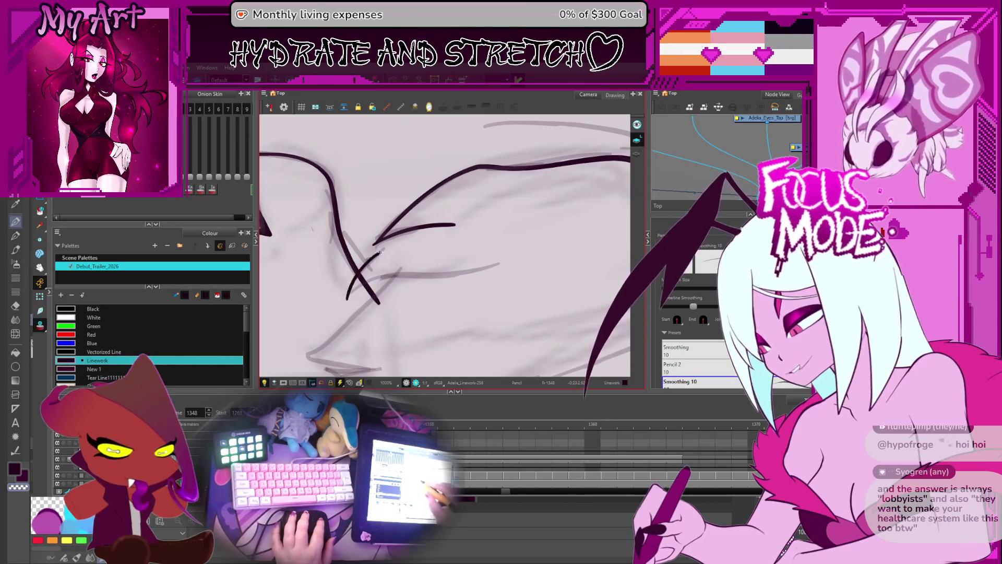
pyautogui.hotkey('ctrl', 'z')
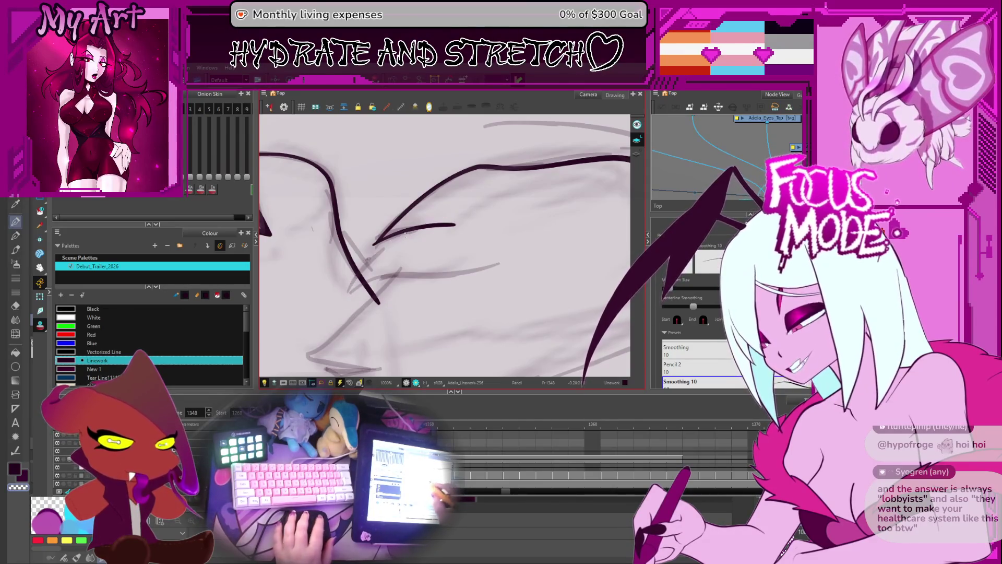
pyautogui.moveTo(511, 173); pyautogui.dragTo(472, 218)
pyautogui.moveTo(484, 270)
pyautogui.mouseDown()
pyautogui.moveTo(445, 291)
pyautogui.moveTo(454, 251)
pyautogui.moveTo(485, 245)
pyautogui.moveTo(499, 255)
pyautogui.mouseUp()
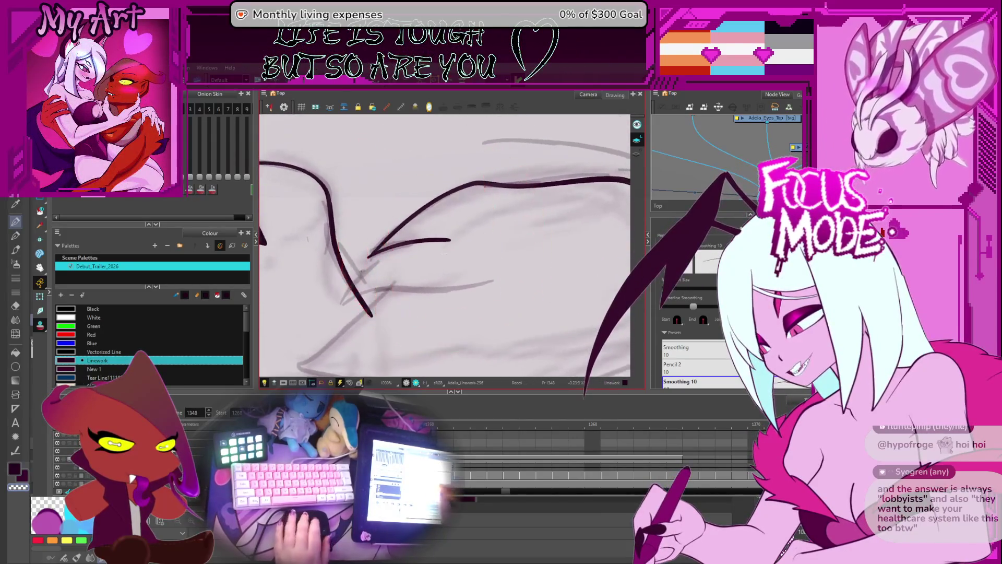
pyautogui.scroll(2, 359, 236)
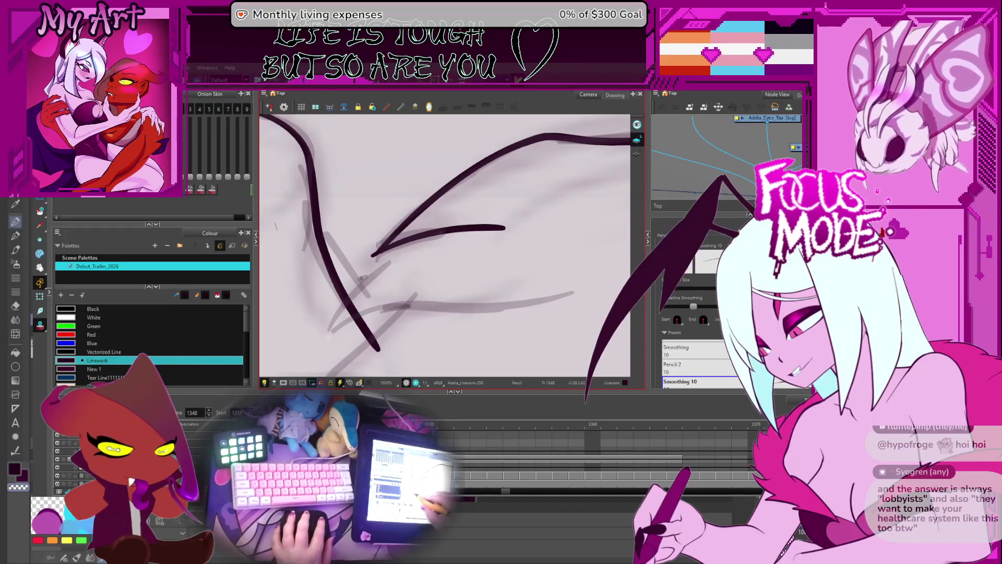
# Redraw the hair strand as a longer curve and add further spiky zigzag strand strokes.
pyautogui.moveTo(324, 343); pyautogui.dragTo(365, 282)
pyautogui.hotkey('ctrl', 'z')
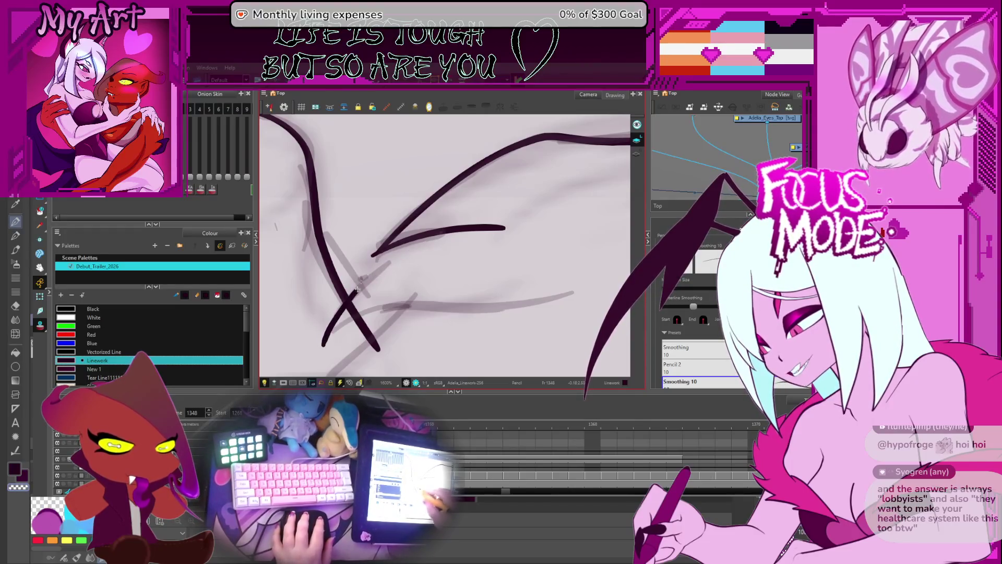
pyautogui.hotkey('ctrl', 'z')
pyautogui.moveTo(324, 350)
pyautogui.mouseDown()
pyautogui.moveTo(385, 270)
pyautogui.moveTo(526, 214)
pyautogui.moveTo(506, 309)
pyautogui.moveTo(467, 284)
pyautogui.moveTo(454, 294)
pyautogui.mouseUp()
pyautogui.press('2')
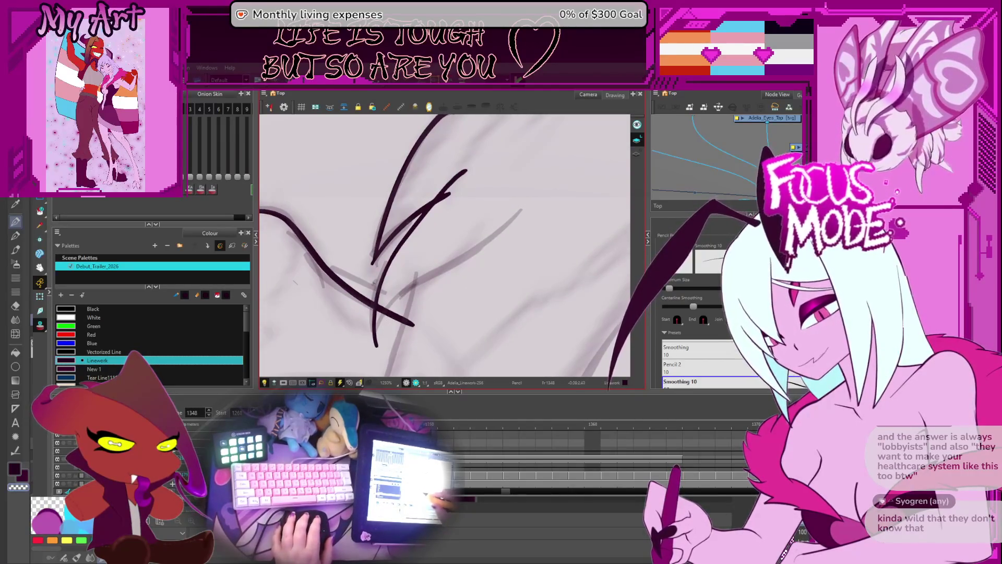
pyautogui.moveTo(368, 358); pyautogui.dragTo(394, 302)
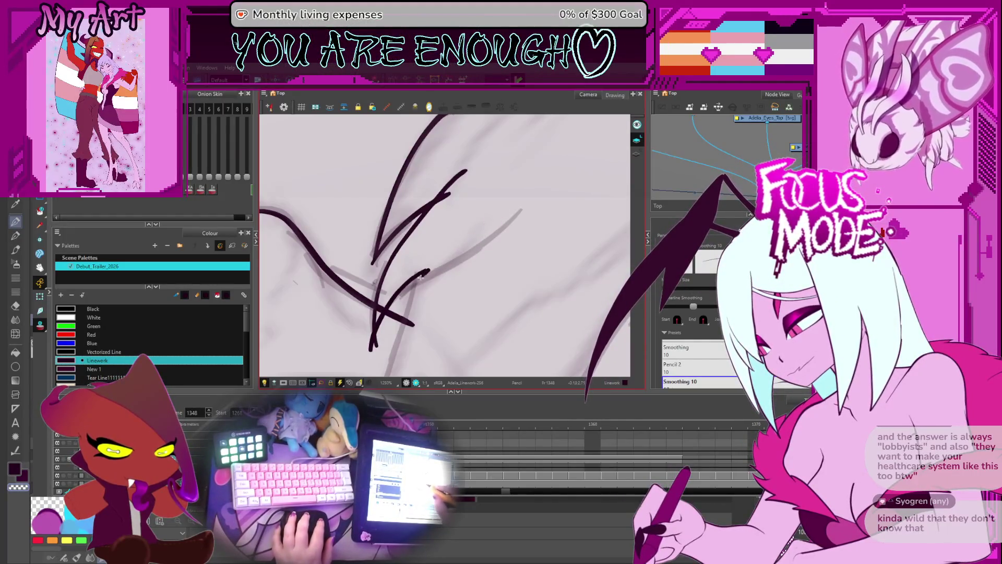
pyautogui.moveTo(451, 266); pyautogui.dragTo(548, 174)
pyautogui.scroll(-3, 368, 336)
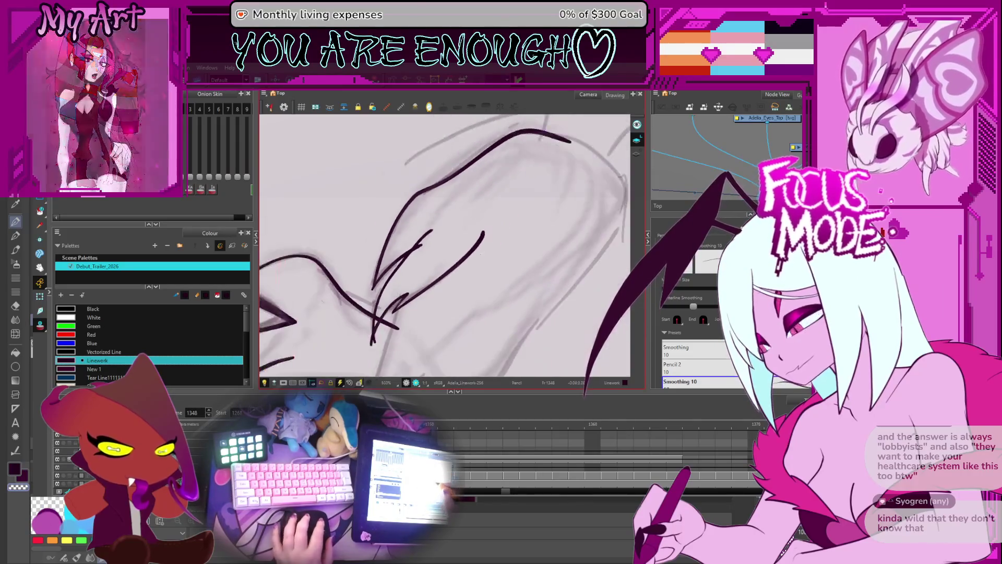
# Adjust the long and thin strand strokes' outline points, trims and taper.
pyautogui.click(475, 254)
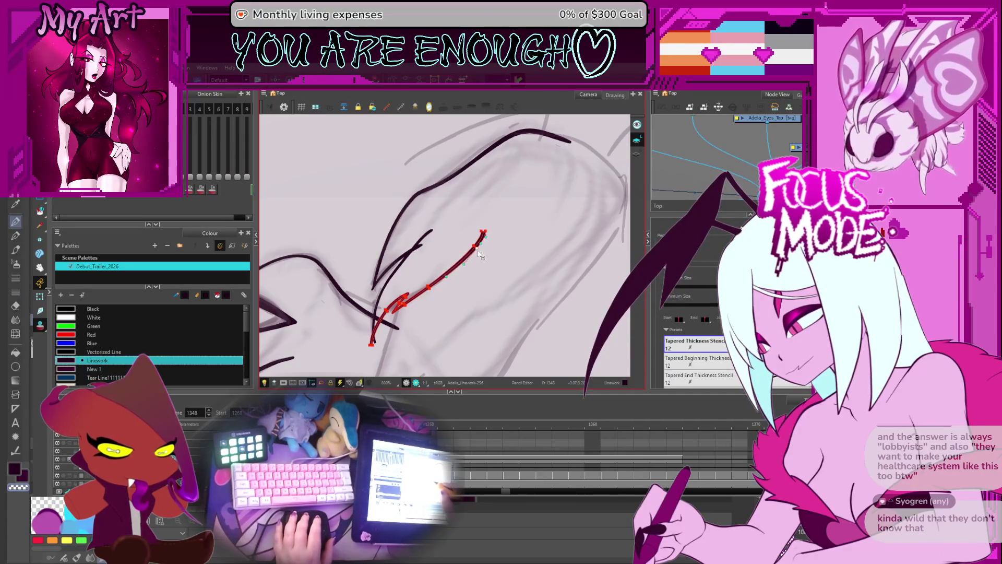
pyautogui.press('2')
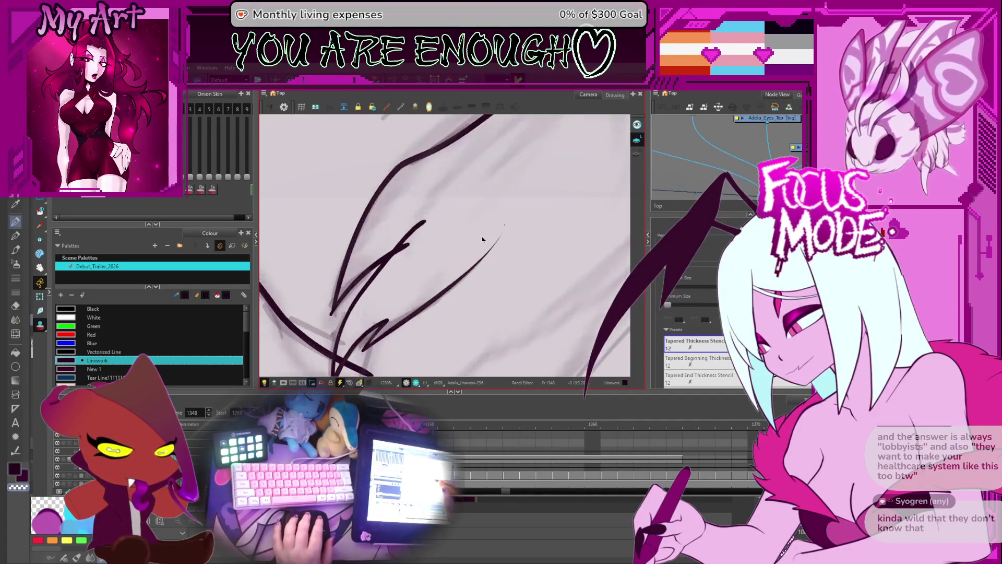
pyautogui.click(476, 259)
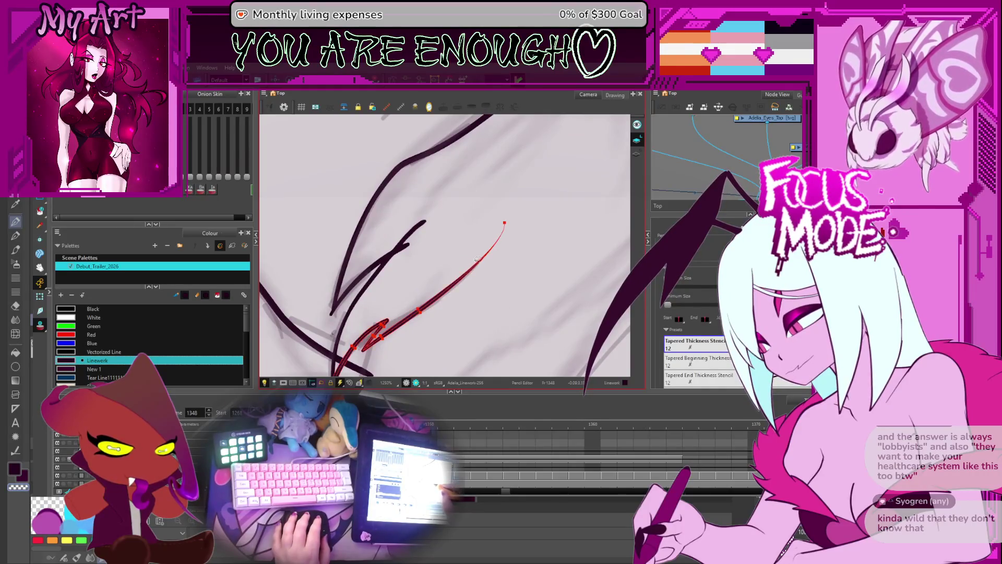
pyautogui.hotkey('alt', 'q')
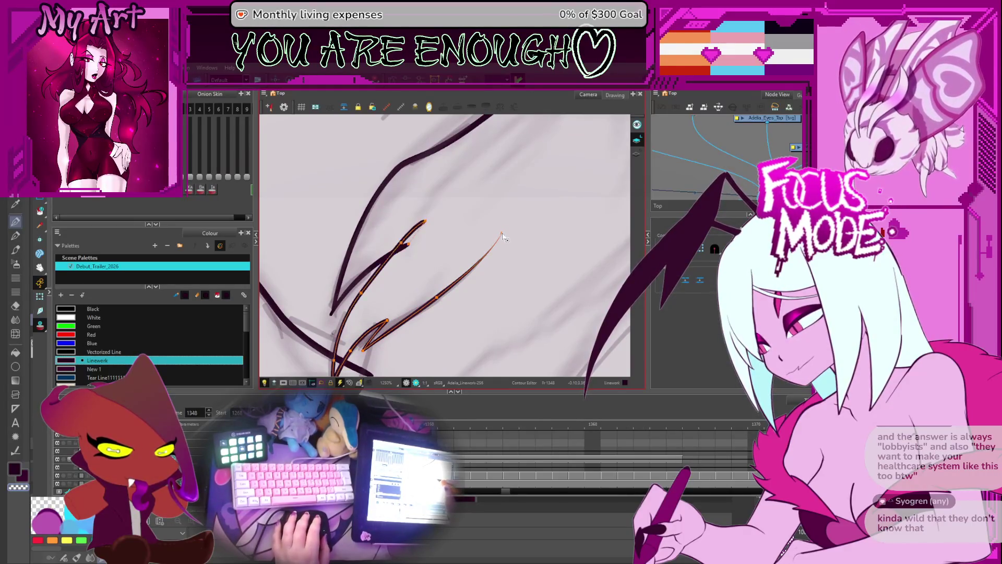
pyautogui.hotkey('alt', 't')
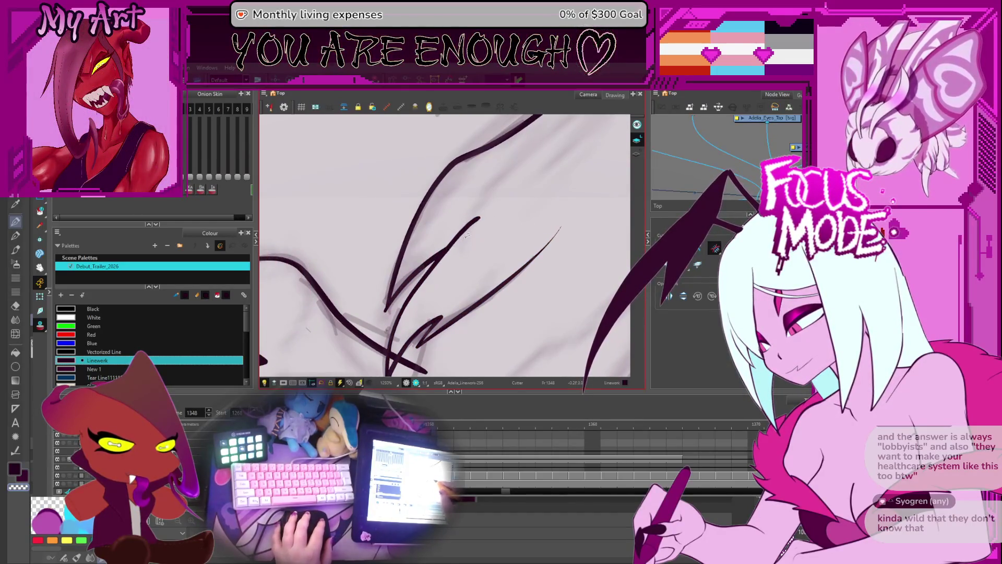
pyautogui.hotkey('alt', 'shift', 'q')
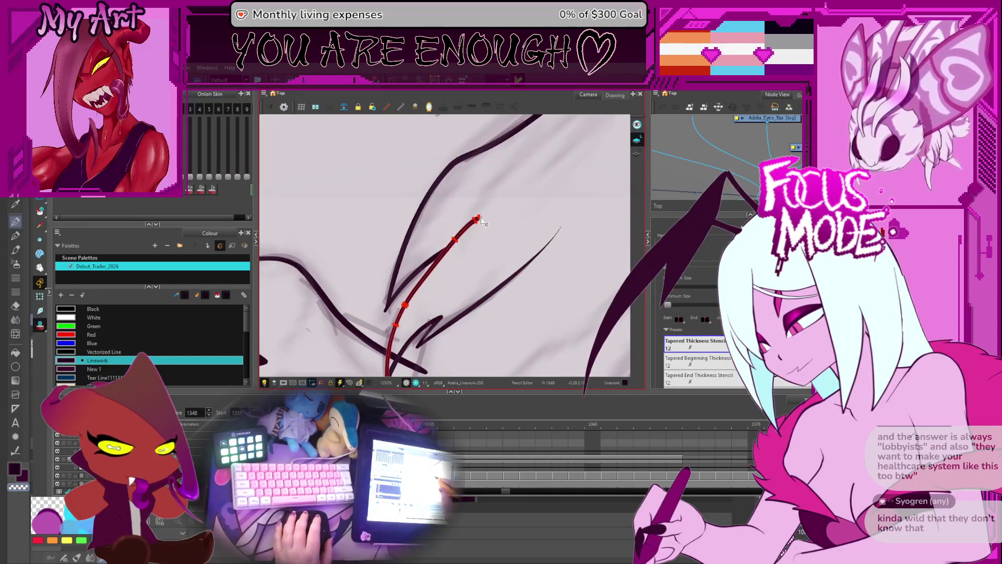
pyautogui.scroll(-5, 476, 216)
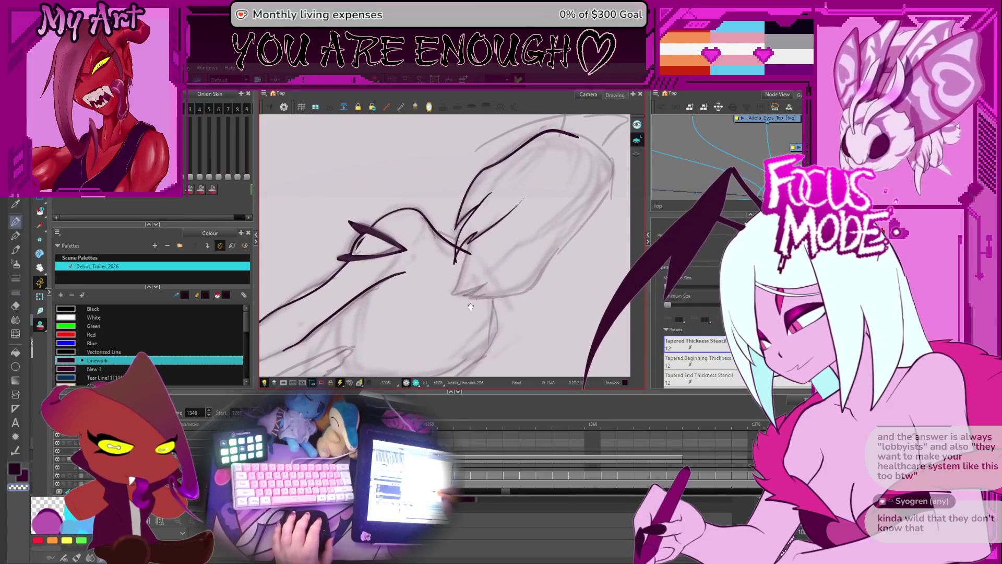
pyautogui.moveTo(459, 284)
pyautogui.mouseDown()
pyautogui.moveTo(481, 279)
pyautogui.moveTo(459, 308)
pyautogui.moveTo(385, 250)
pyautogui.moveTo(508, 243)
pyautogui.mouseUp()
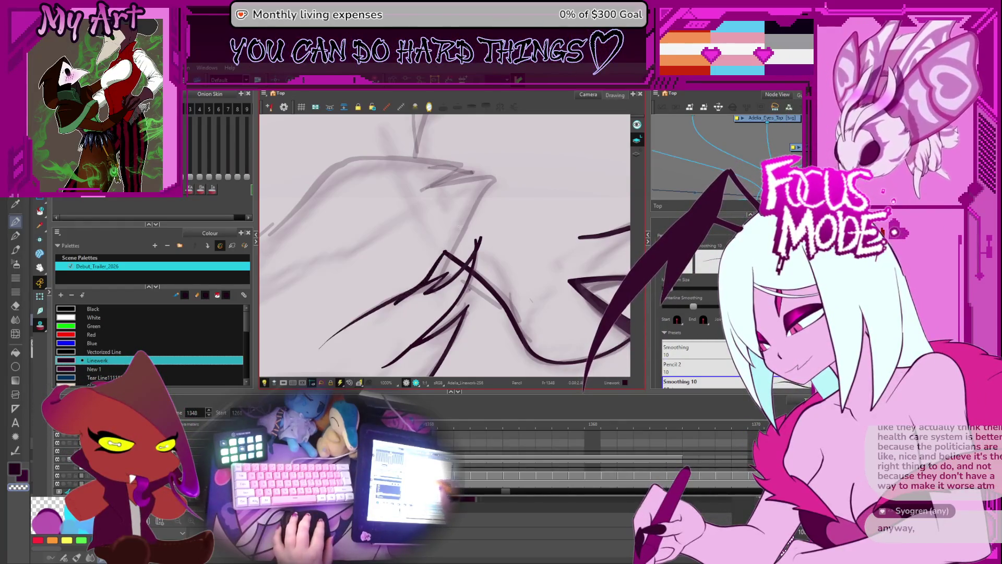
# Redraw the diagonal hair stroke to a sharp tip with a curved top stroke meeting it.
pyautogui.moveTo(439, 276)
pyautogui.mouseDown()
pyautogui.moveTo(445, 286)
pyautogui.moveTo(401, 312)
pyautogui.mouseUp()
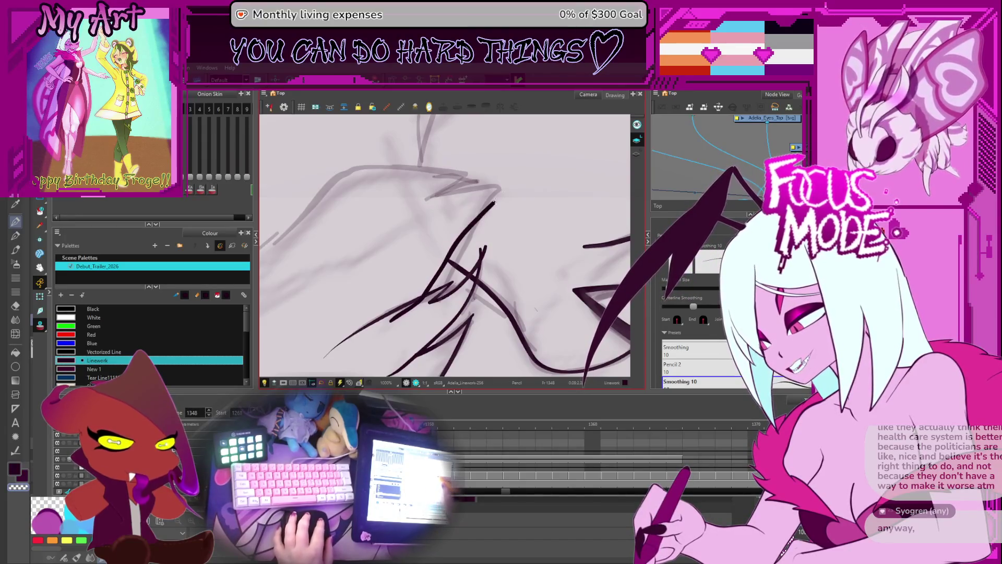
pyautogui.hotkey('ctrl', 'z')
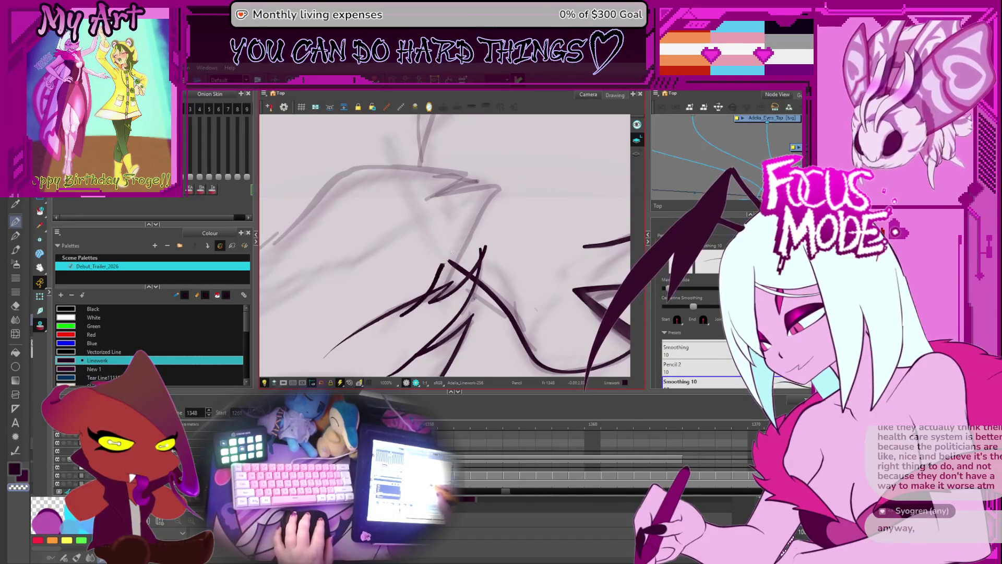
pyautogui.moveTo(441, 268); pyautogui.dragTo(511, 184)
pyautogui.moveTo(415, 208)
pyautogui.mouseDown()
pyautogui.moveTo(513, 183)
pyautogui.moveTo(505, 210)
pyautogui.mouseUp()
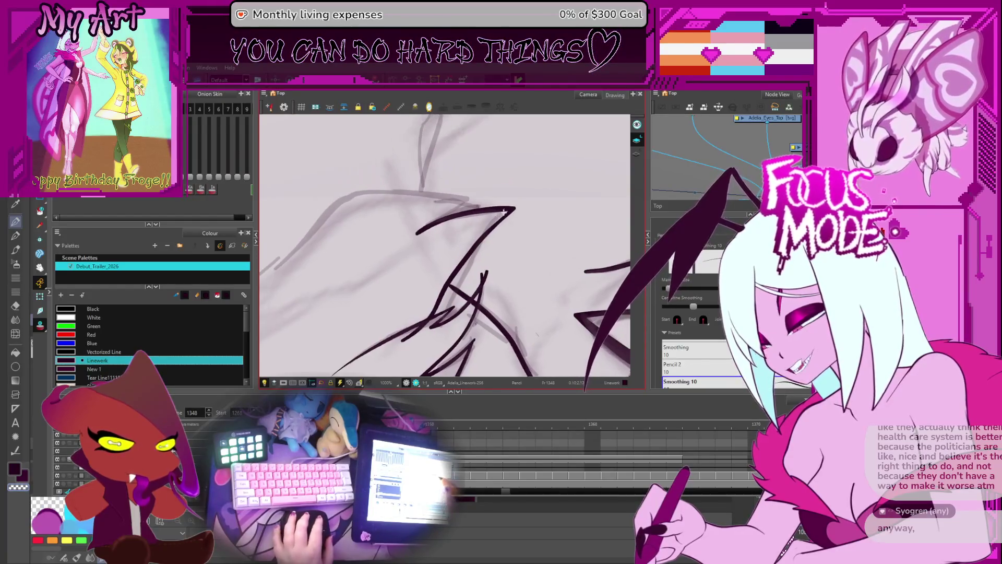
pyautogui.scroll(3, 504, 212)
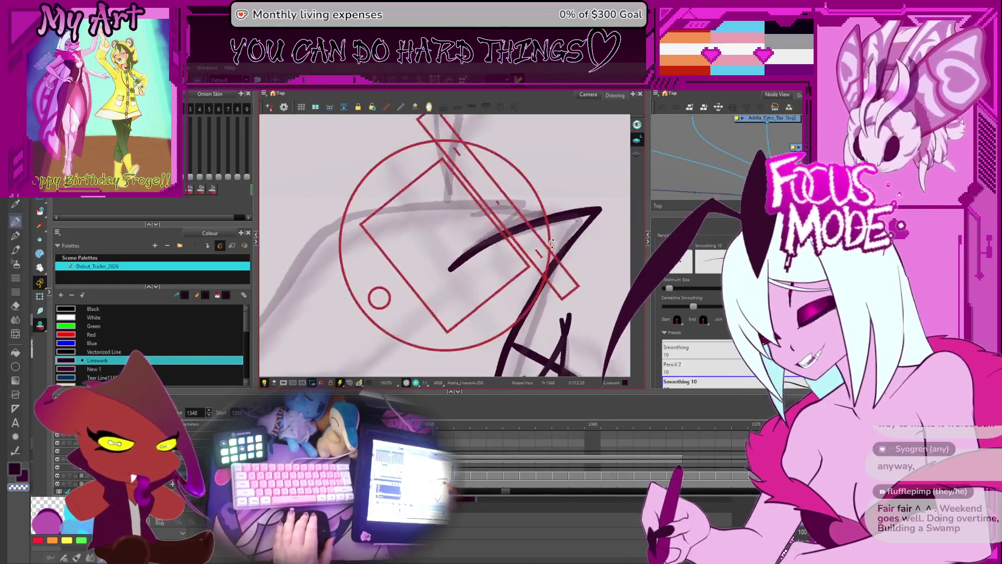
pyautogui.moveTo(552, 242); pyautogui.dragTo(436, 288)
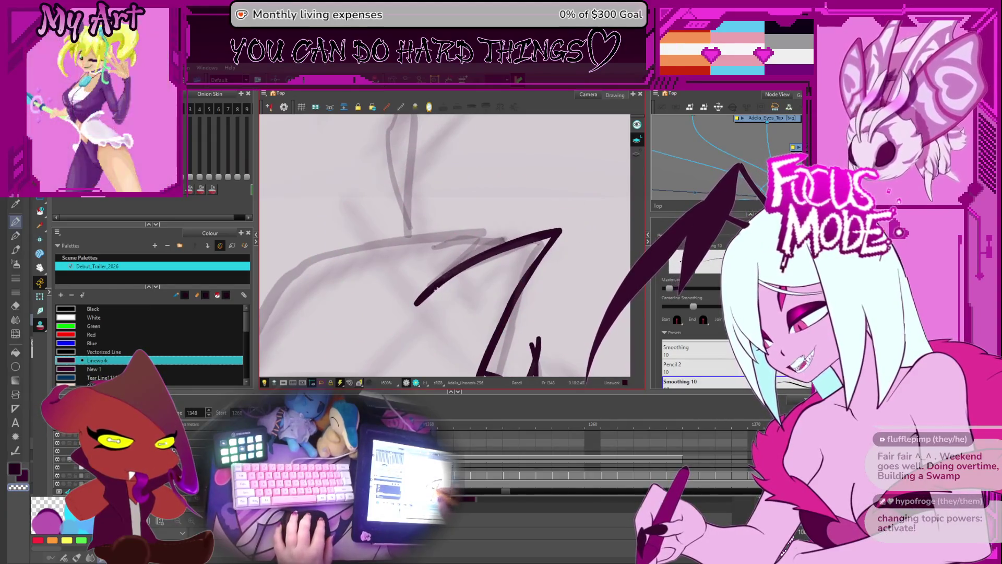
pyautogui.moveTo(497, 241); pyautogui.dragTo(506, 239)
# Replace the too-short upper stroke with a longer one across the upper right.
pyautogui.hotkey('alt', 's')
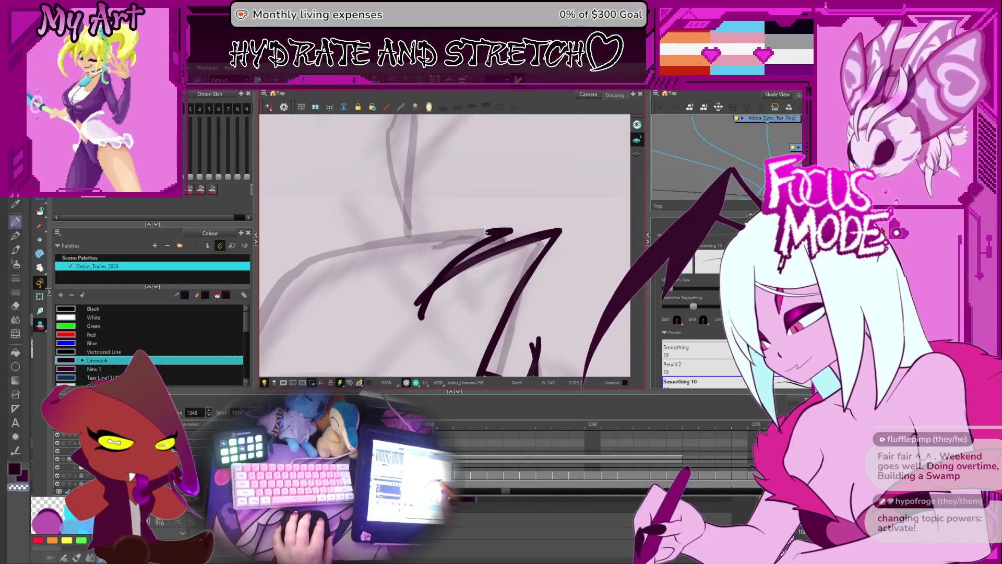
pyautogui.hotkey('ctrl', 'z')
pyautogui.moveTo(512, 229); pyautogui.dragTo(362, 272)
pyautogui.moveTo(436, 241); pyautogui.dragTo(486, 239)
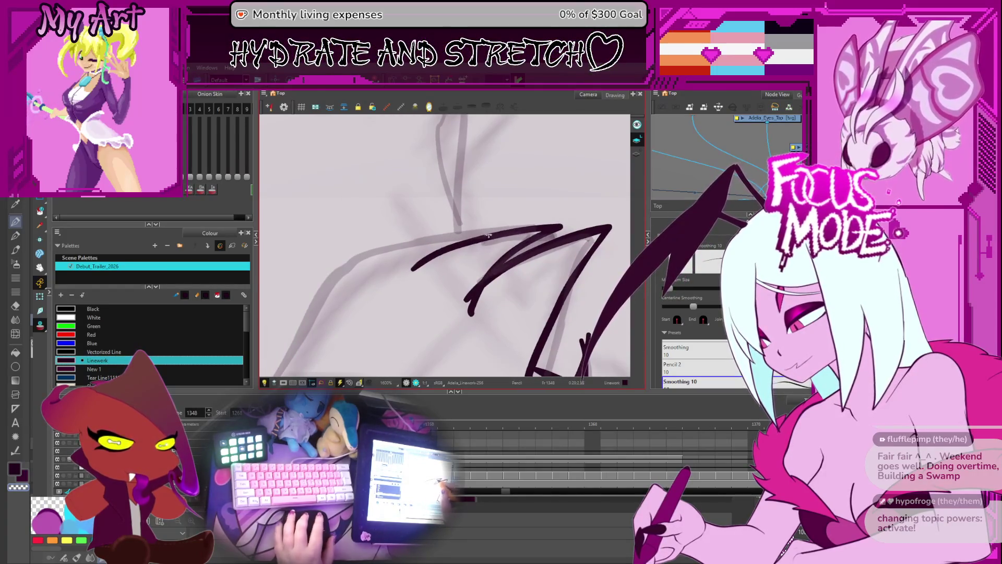
pyautogui.scroll(-5, 481, 253)
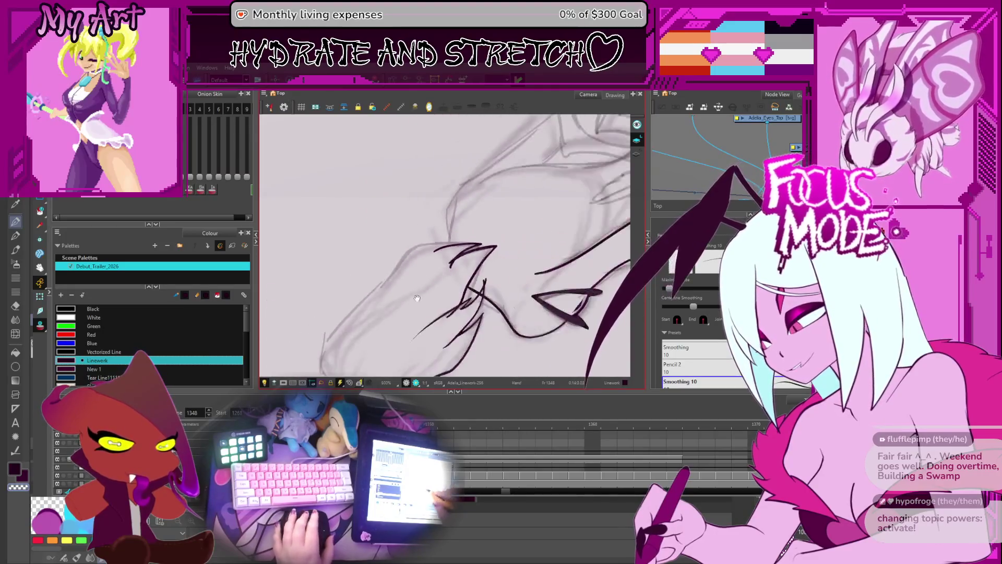
pyautogui.moveTo(461, 261); pyautogui.dragTo(526, 271)
pyautogui.hotkey('alt', 'q')
pyautogui.click(373, 238)
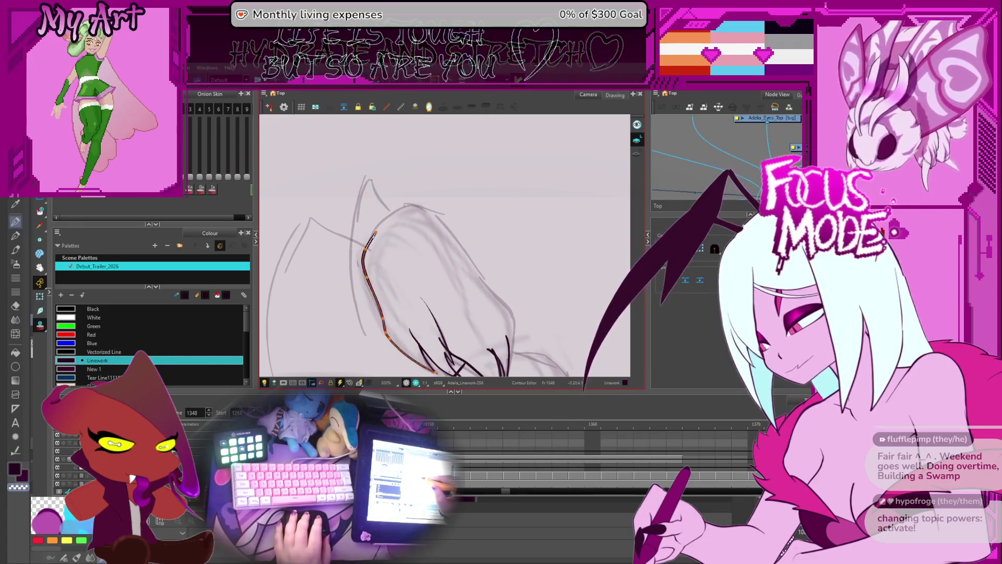
# Bend the left stroke into a rounded curve and pull the outline segment up into a bulge.
pyautogui.moveTo(493, 291); pyautogui.dragTo(488, 288)
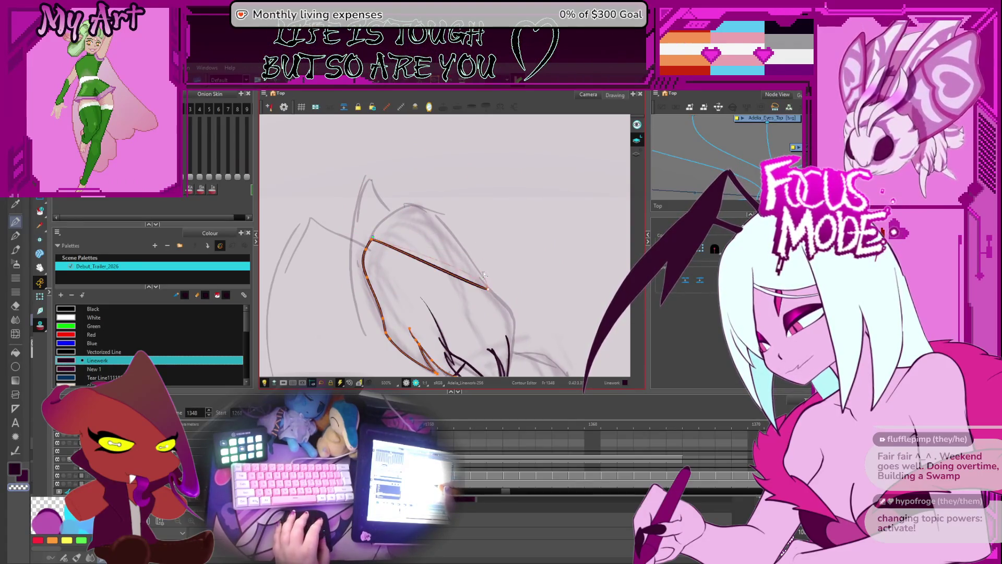
pyautogui.click(473, 282)
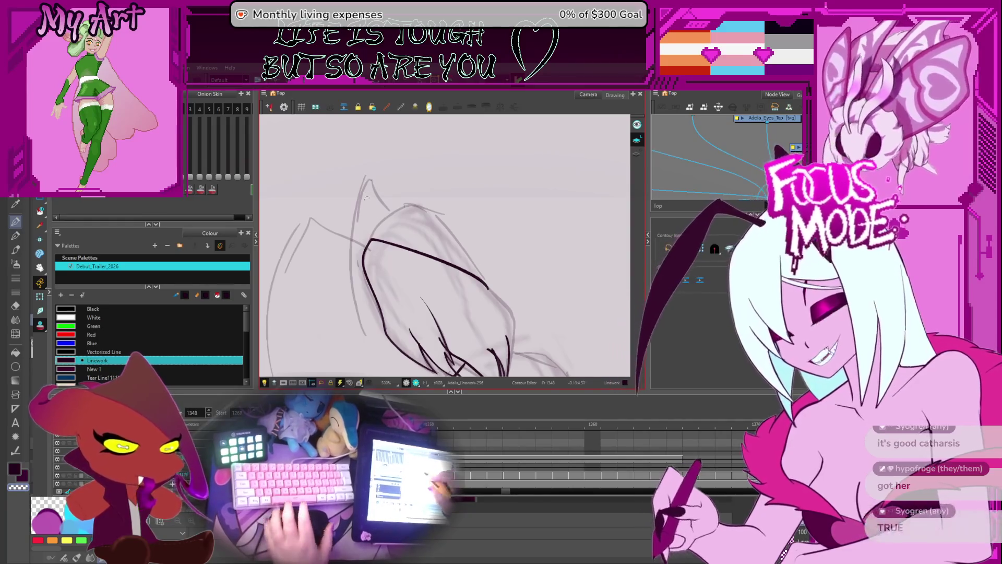
pyautogui.click(419, 253)
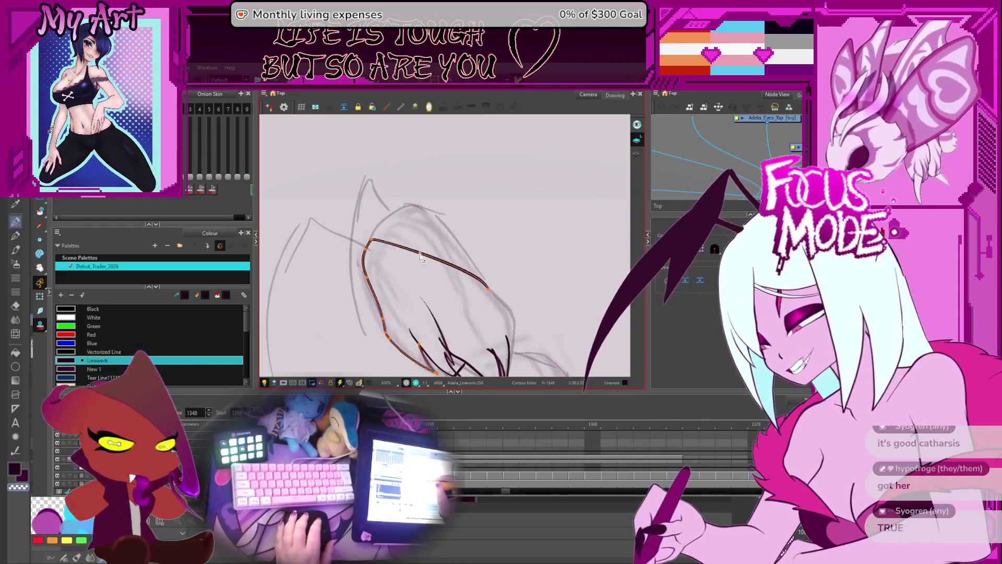
pyautogui.moveTo(437, 222); pyautogui.dragTo(432, 225)
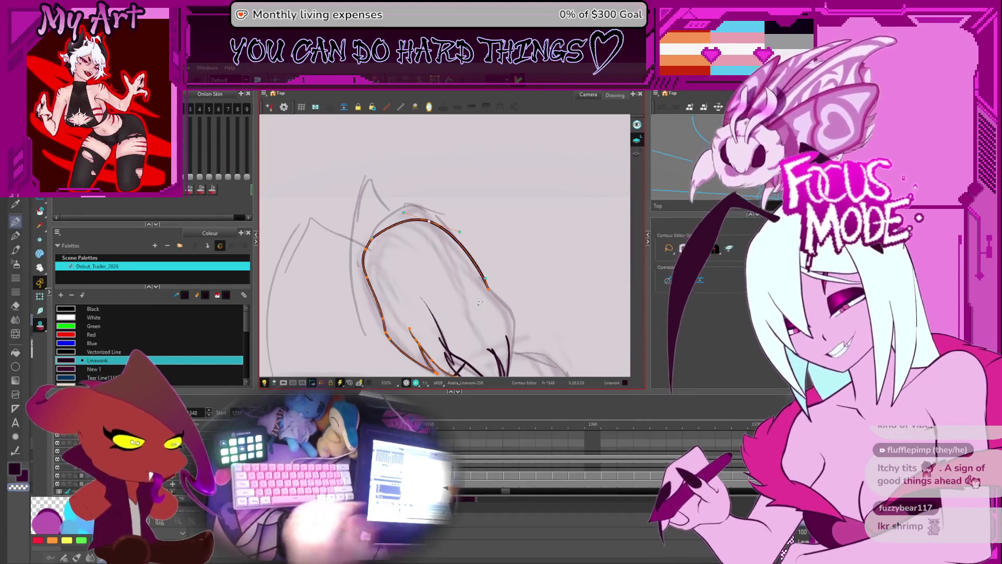
# Raise the top point of the hair arc and adjust the right-side hair contour points.
pyautogui.press('2')
pyautogui.press('2')
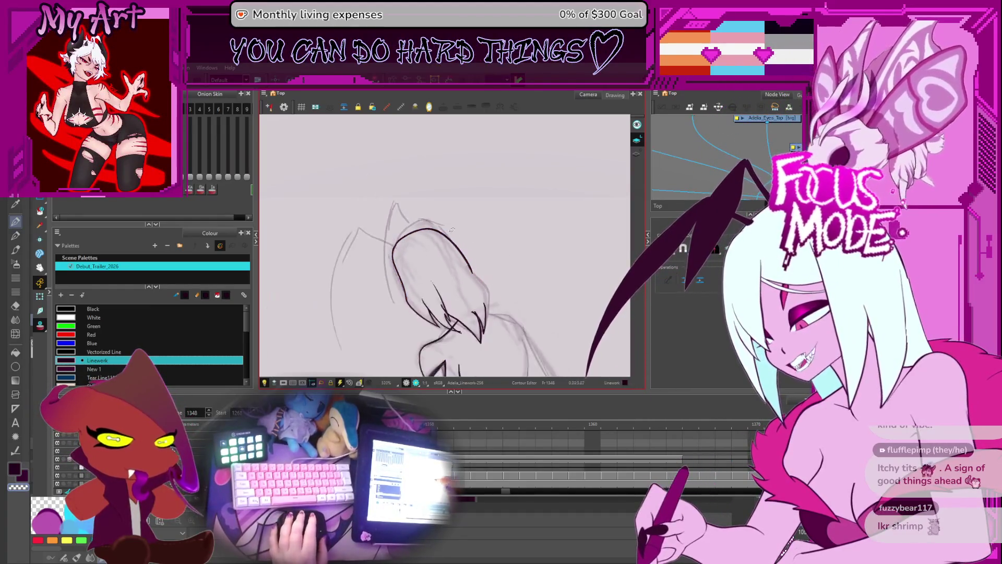
pyautogui.moveTo(329, 235)
pyautogui.mouseDown()
pyautogui.moveTo(397, 231)
pyautogui.moveTo(386, 244)
pyautogui.mouseUp()
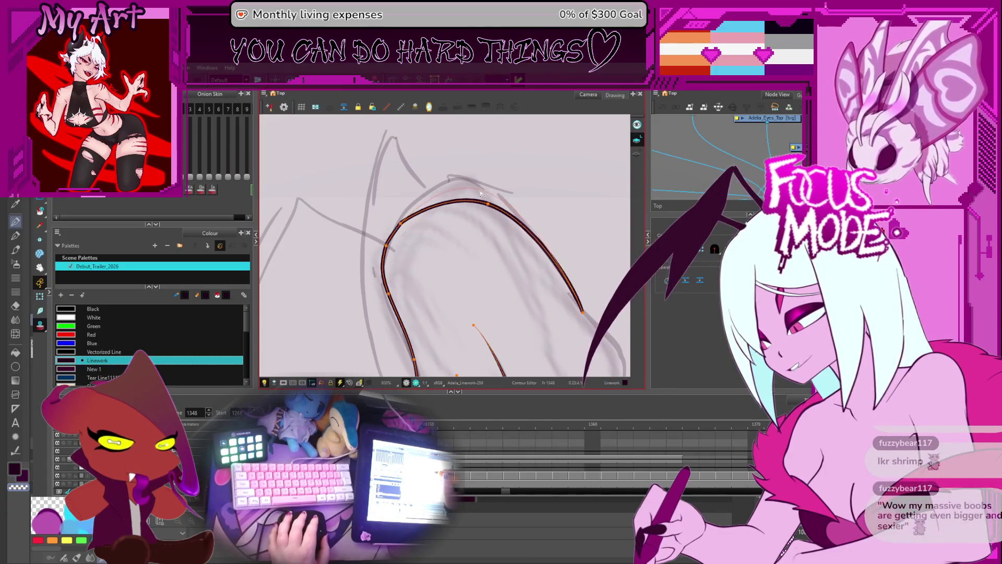
pyautogui.moveTo(490, 208); pyautogui.dragTo(484, 187)
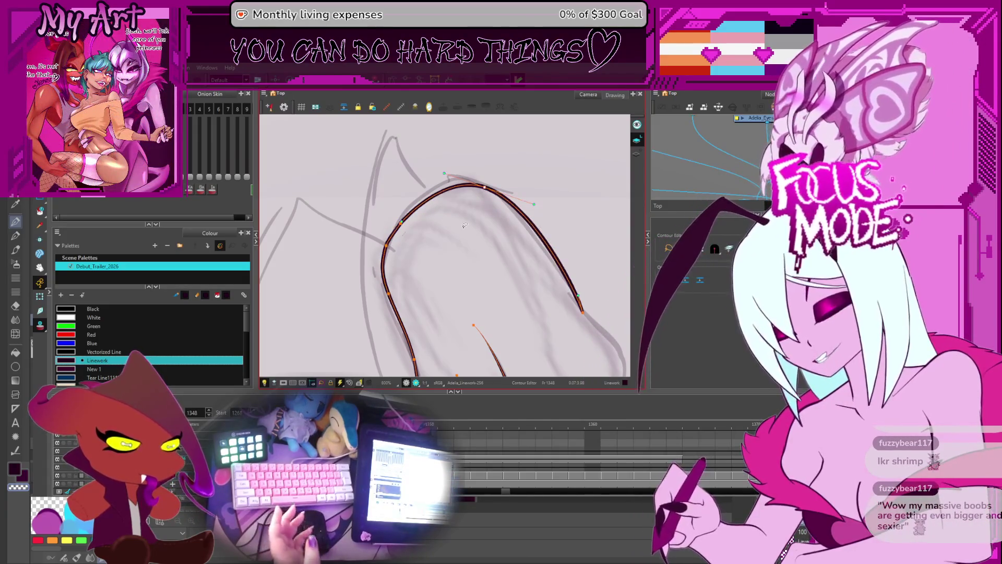
pyautogui.scroll(-1, 464, 225)
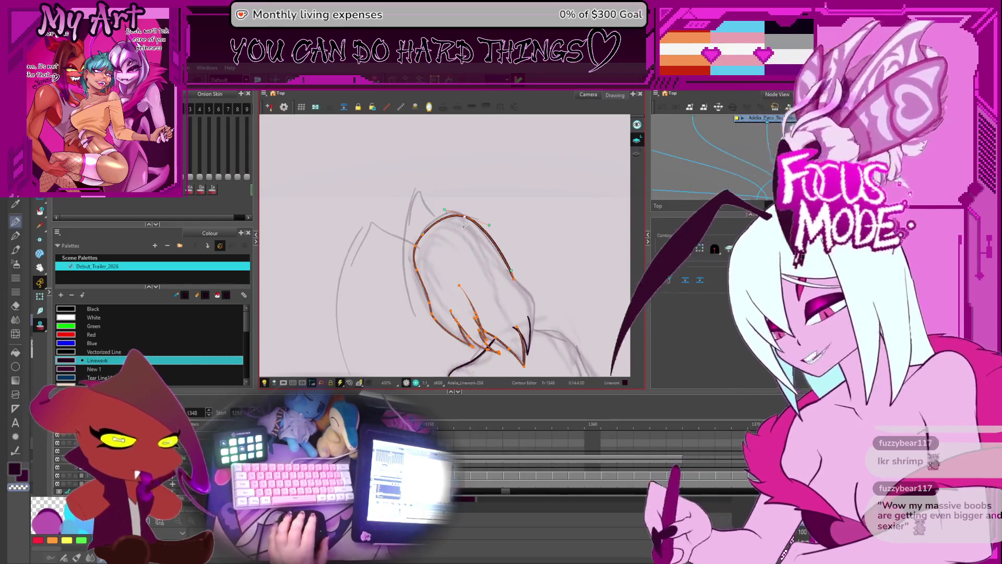
pyautogui.moveTo(465, 225); pyautogui.dragTo(439, 206)
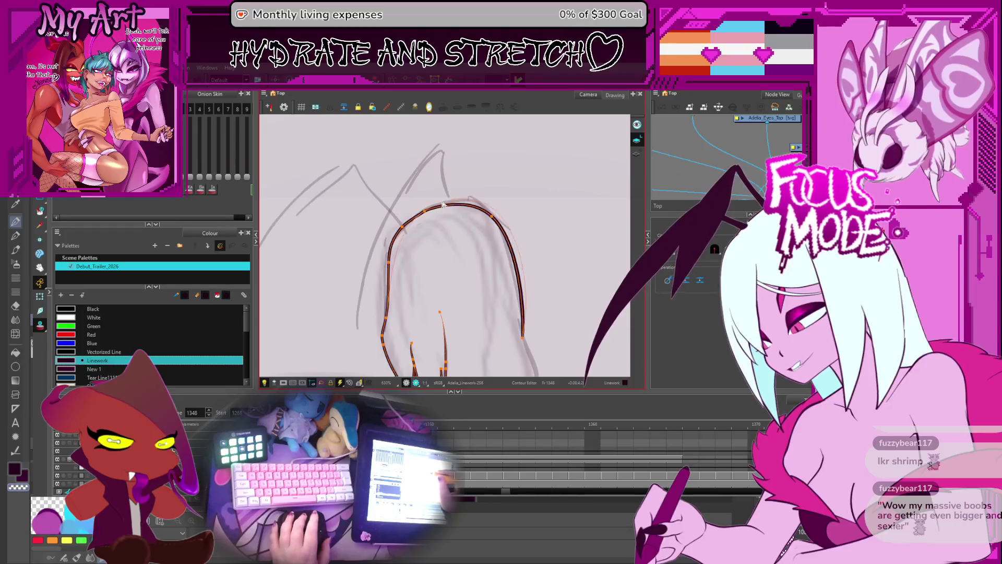
pyautogui.click(425, 212)
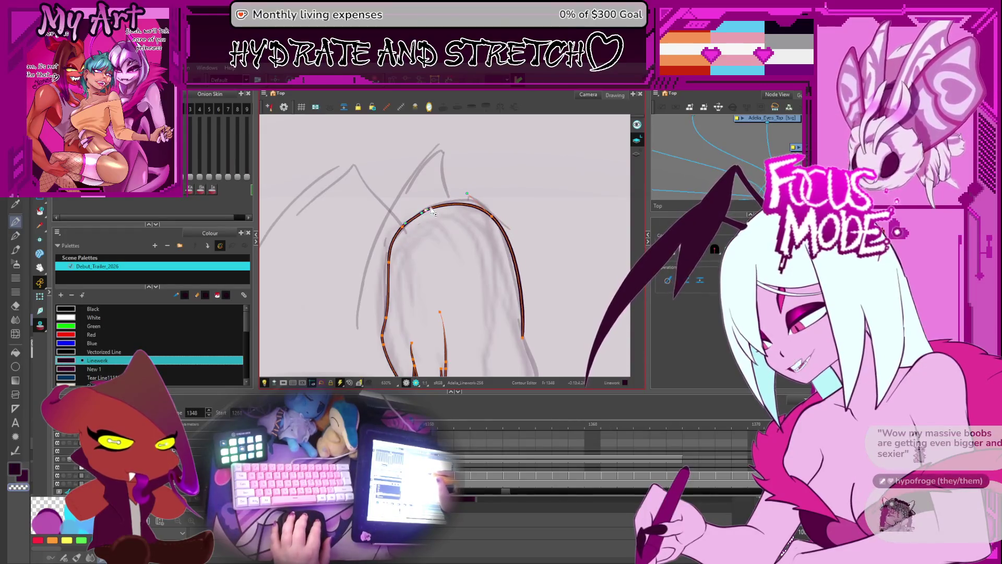
pyautogui.moveTo(444, 204); pyautogui.dragTo(440, 183)
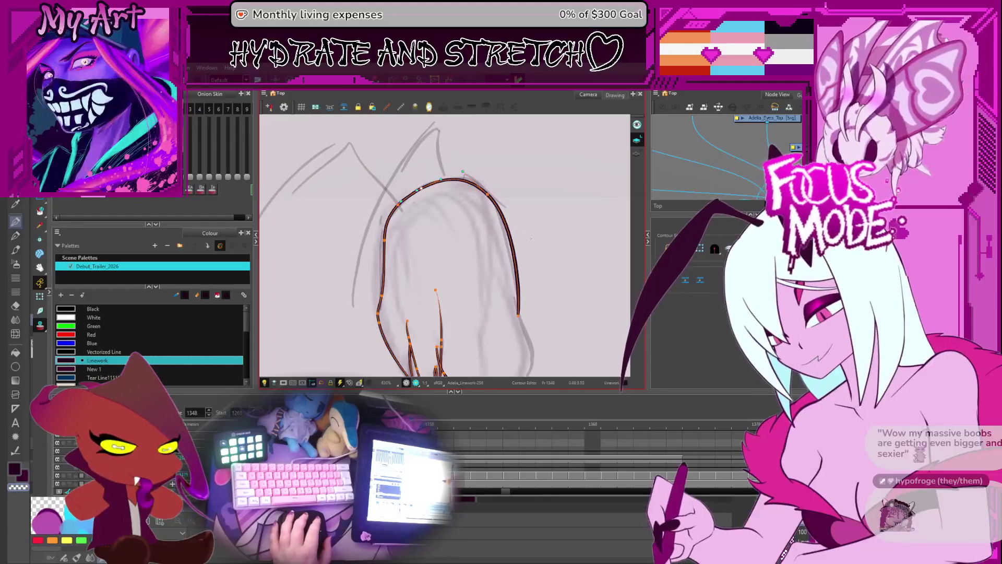
pyautogui.click(476, 190)
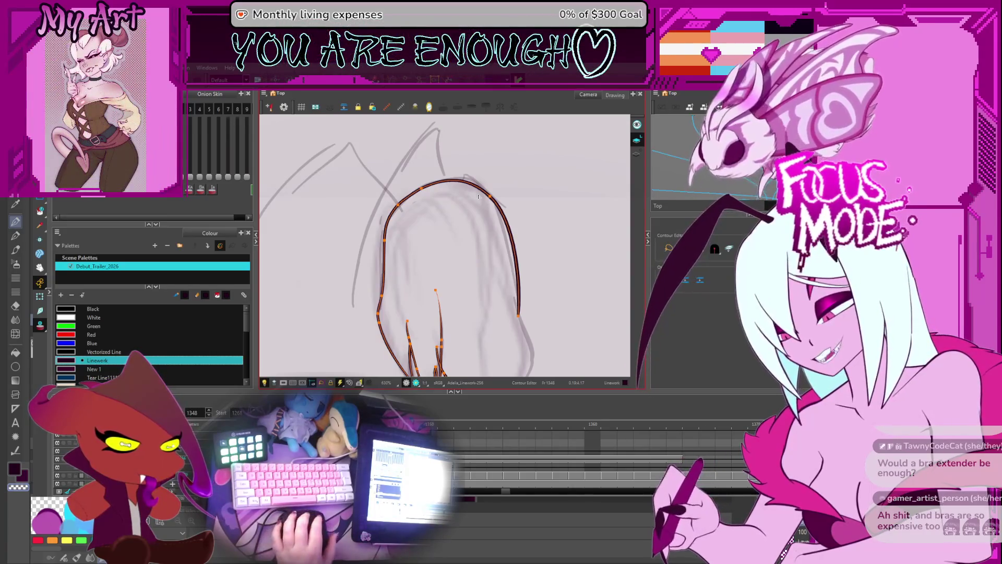
pyautogui.moveTo(491, 277); pyautogui.dragTo(464, 208)
pyautogui.click(496, 235)
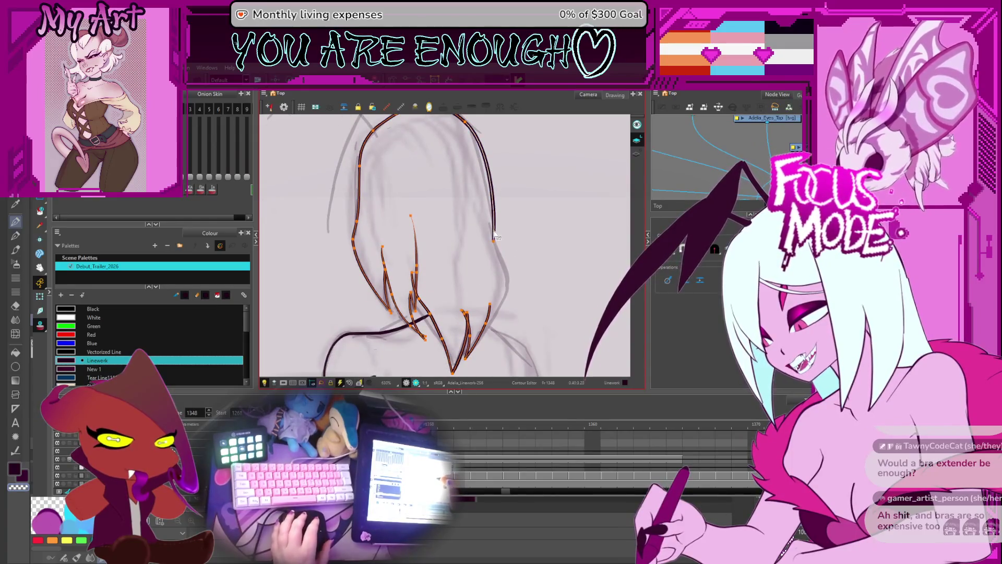
pyautogui.hotkey('alt', '/')
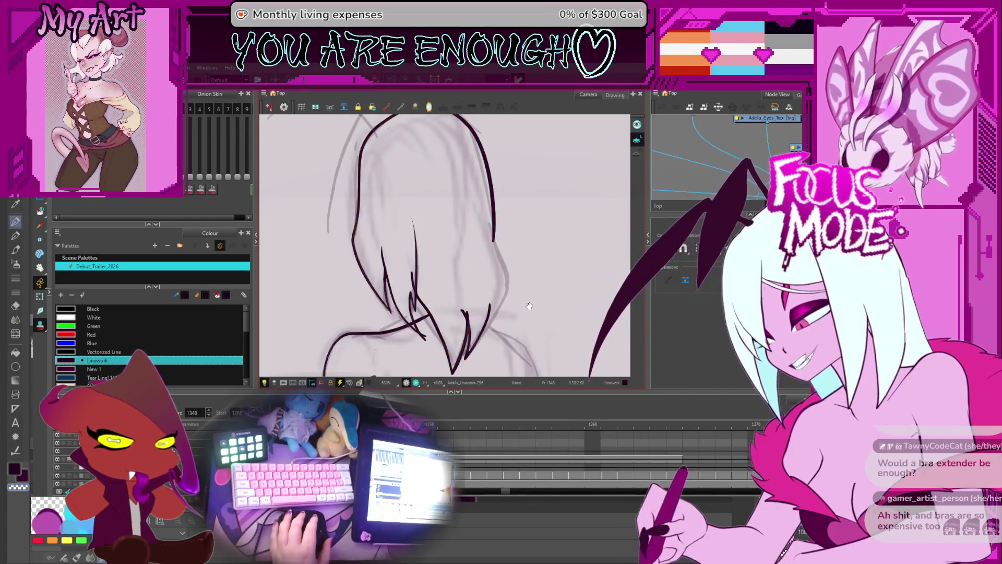
pyautogui.moveTo(511, 312)
pyautogui.mouseDown()
pyautogui.moveTo(532, 263)
pyautogui.moveTo(491, 172)
pyautogui.moveTo(397, 188)
pyautogui.moveTo(366, 272)
pyautogui.mouseUp()
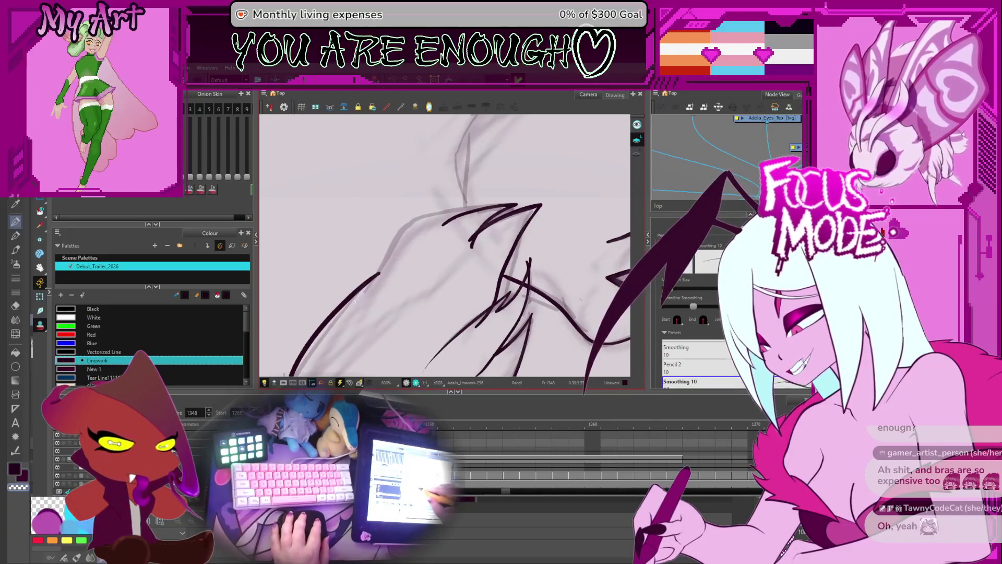
# Trace the grey sketch line with a new curved ink stroke sweeping down from the hair tips.
pyautogui.hotkey('alt', 's')
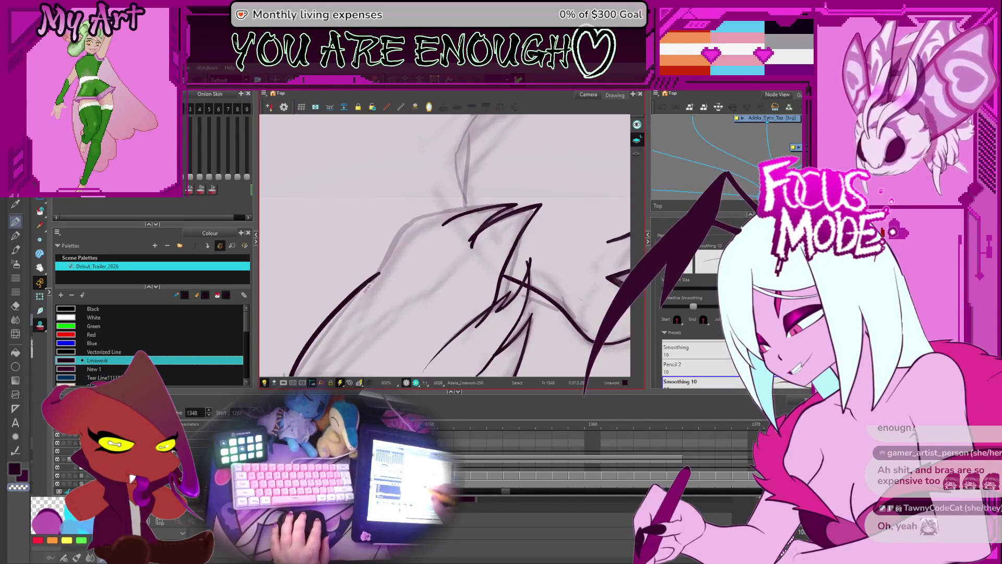
pyautogui.hotkey('alt', 's')
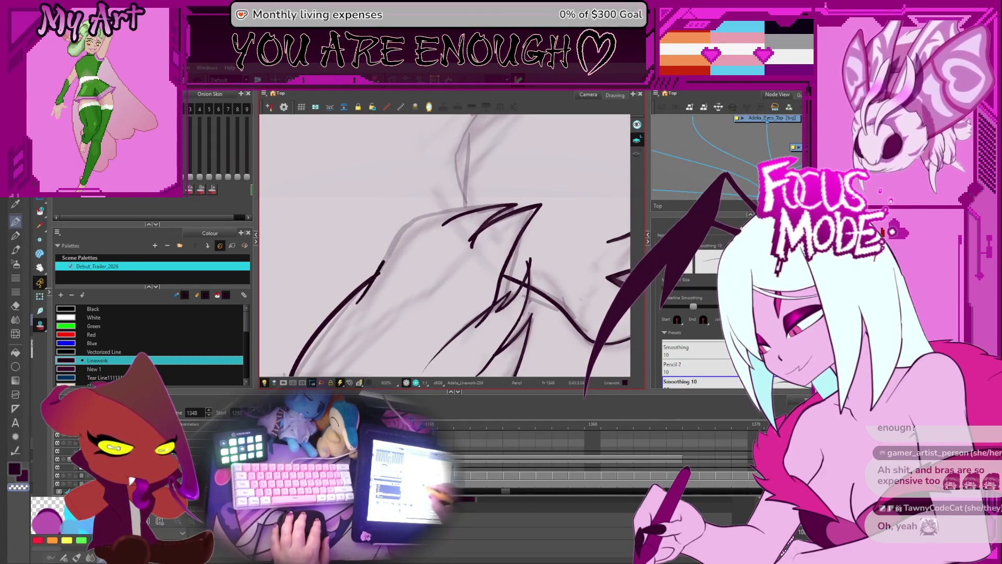
pyautogui.moveTo(385, 258); pyautogui.dragTo(485, 208)
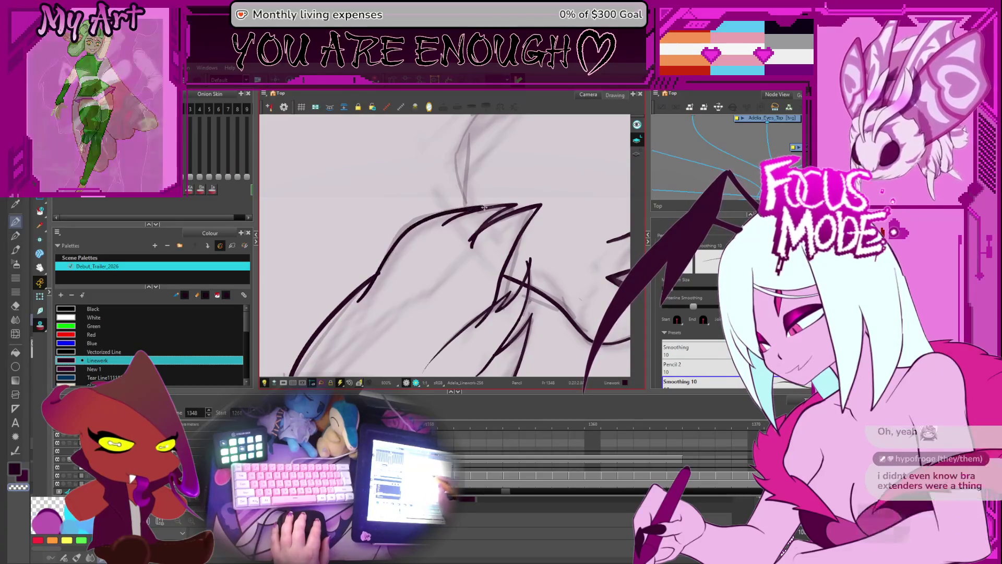
pyautogui.moveTo(484, 208)
pyautogui.mouseDown()
pyautogui.moveTo(431, 294)
pyautogui.moveTo(441, 290)
pyautogui.mouseUp()
pyautogui.hotkey('alt', 'q')
pyautogui.click(453, 287)
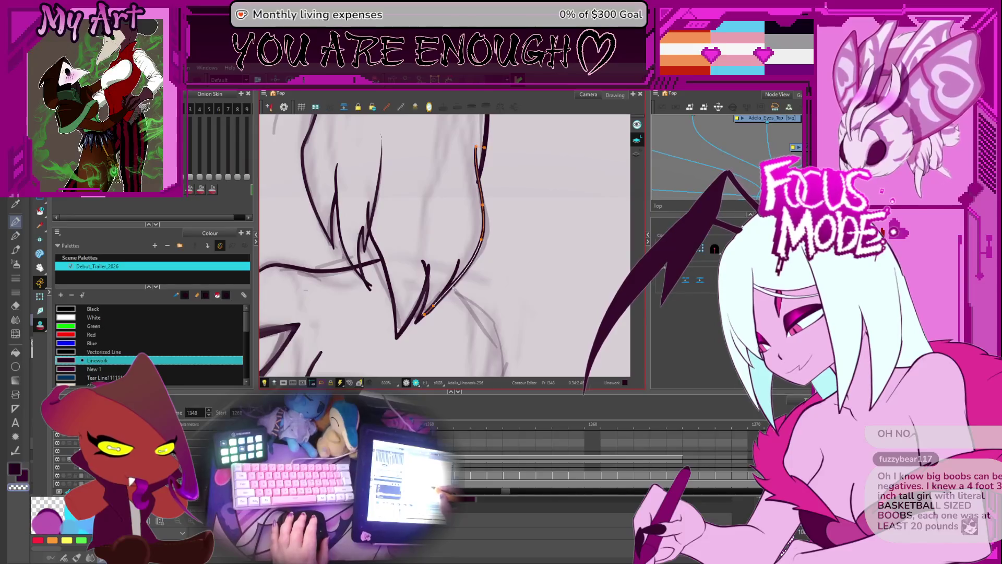
# Bend a strand stroke's curve up and right, then cut away and delete its excess piece.
pyautogui.scroll(1, 454, 290)
pyautogui.hotkey('ctrl', 'a')
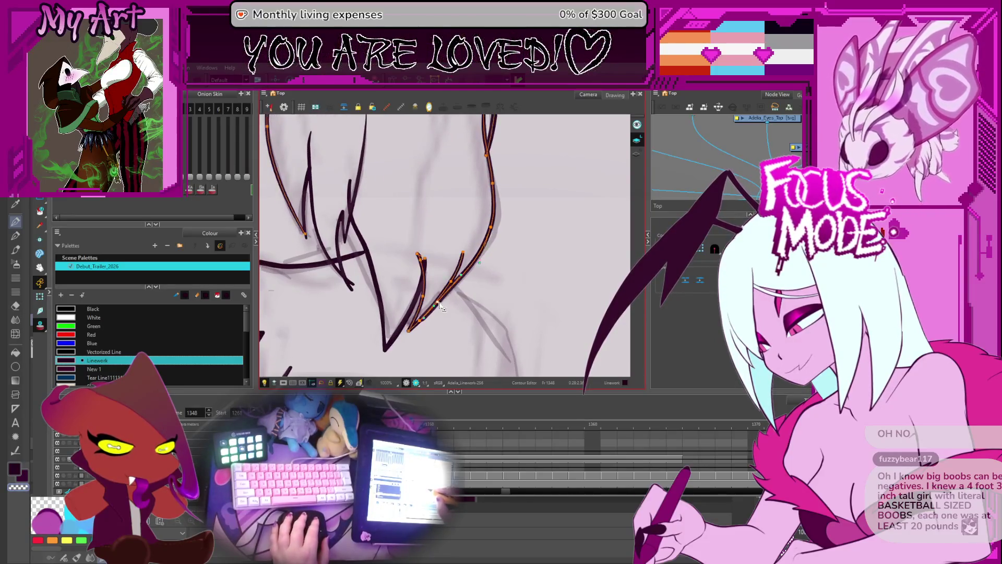
pyautogui.moveTo(456, 286)
pyautogui.mouseDown()
pyautogui.moveTo(483, 258)
pyautogui.moveTo(441, 267)
pyautogui.moveTo(476, 331)
pyautogui.mouseUp()
pyautogui.hotkey('alt', 't')
pyautogui.scroll(-1, 471, 264)
pyautogui.scroll(-1, 454, 266)
pyautogui.scroll(3, 441, 267)
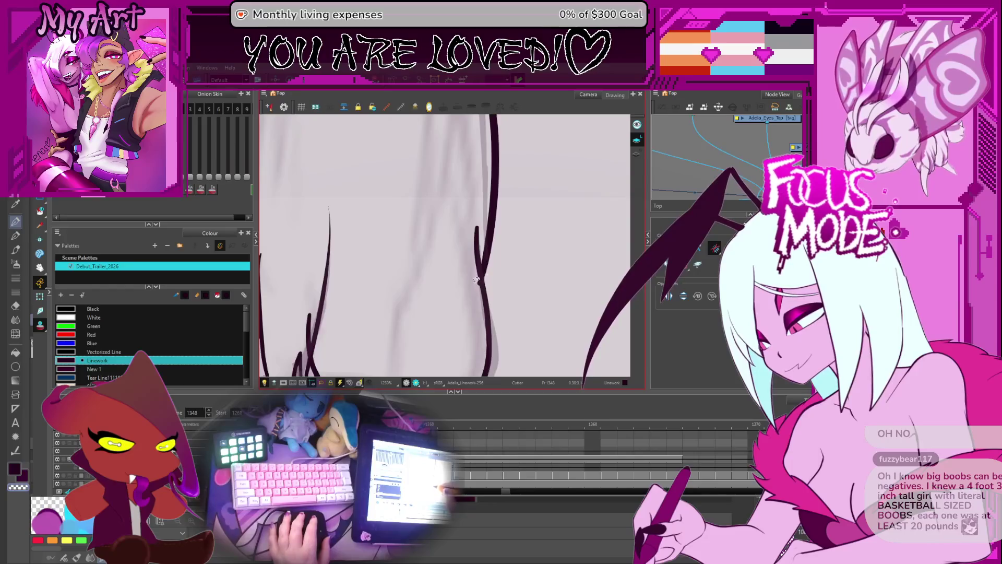
pyautogui.press('Delete')
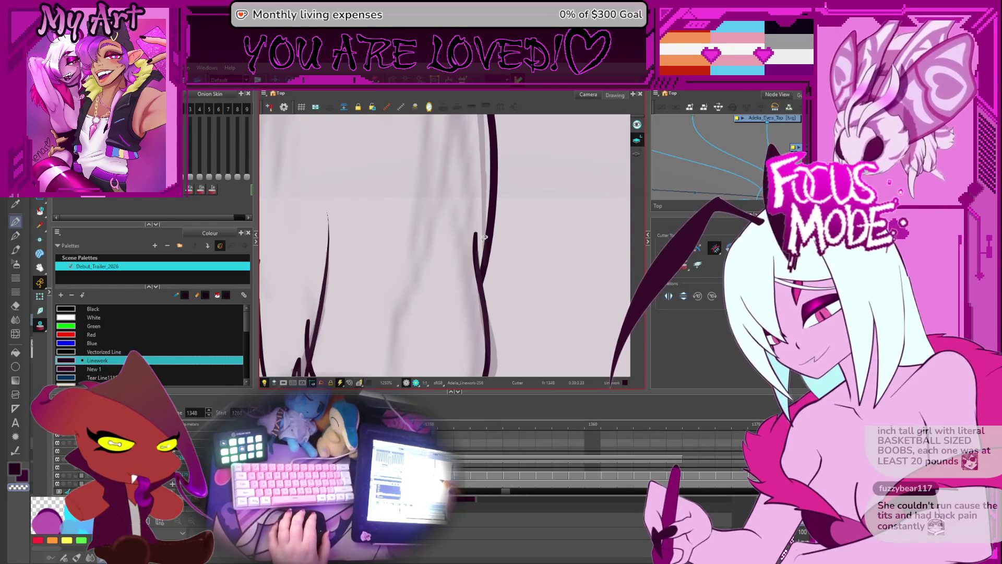
# Adjust the right pencil stroke and pull the lower stroke's right end into place.
pyautogui.hotkey('alt', 'shift', 'q')
pyautogui.click(482, 277)
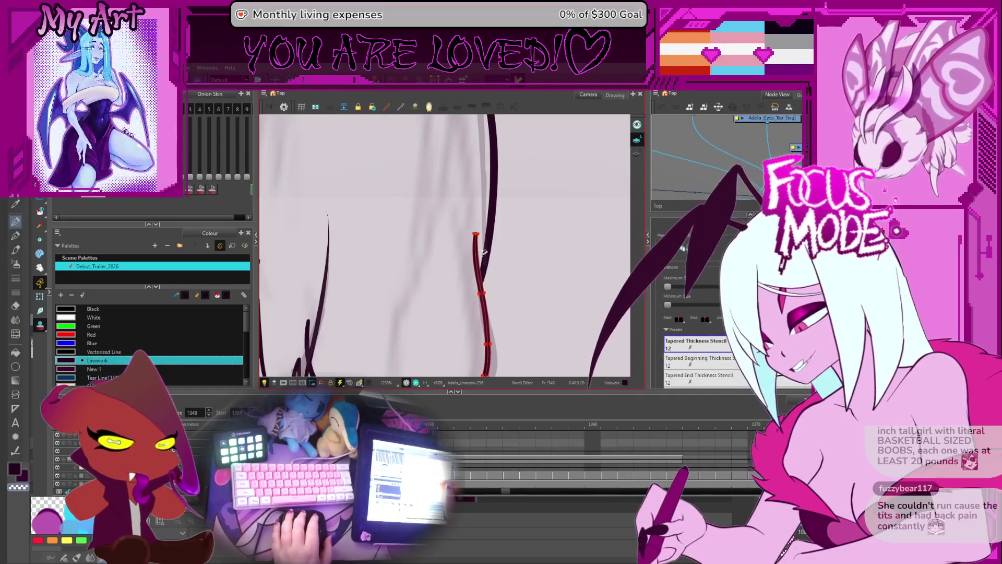
pyautogui.scroll(-4, 454, 256)
pyautogui.scroll(3, 454, 256)
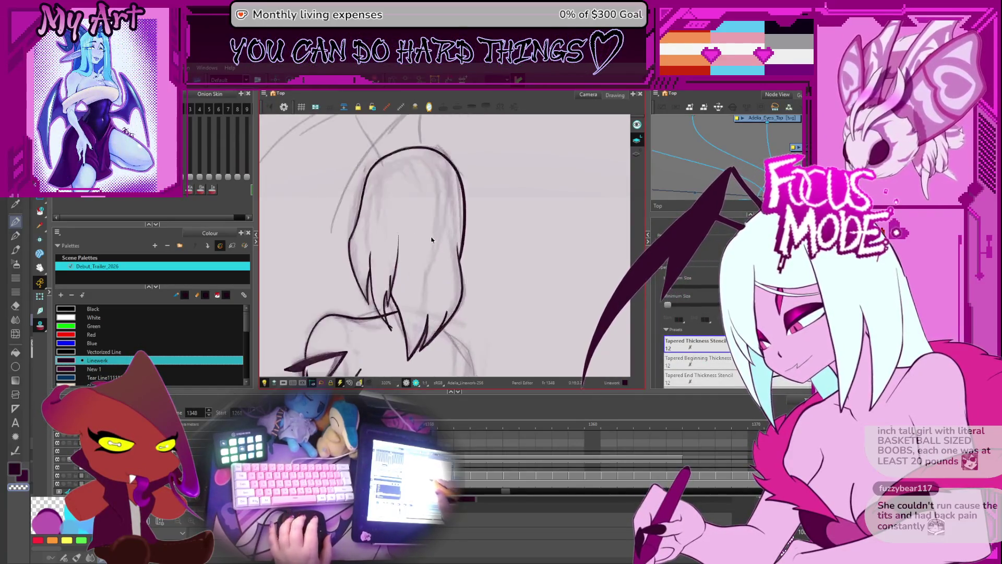
pyautogui.moveTo(397, 301); pyautogui.dragTo(429, 271)
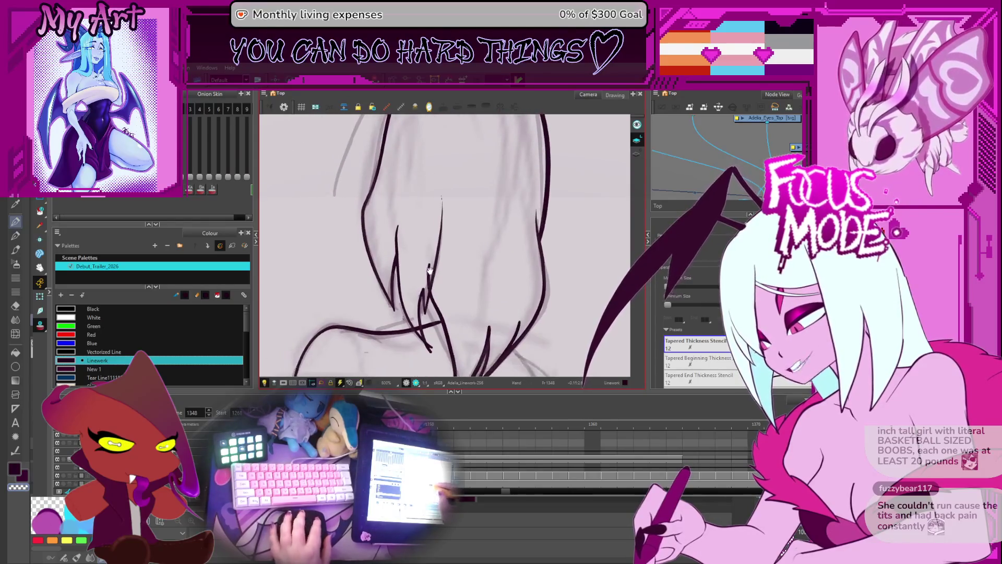
pyautogui.scroll(-2, 425, 313)
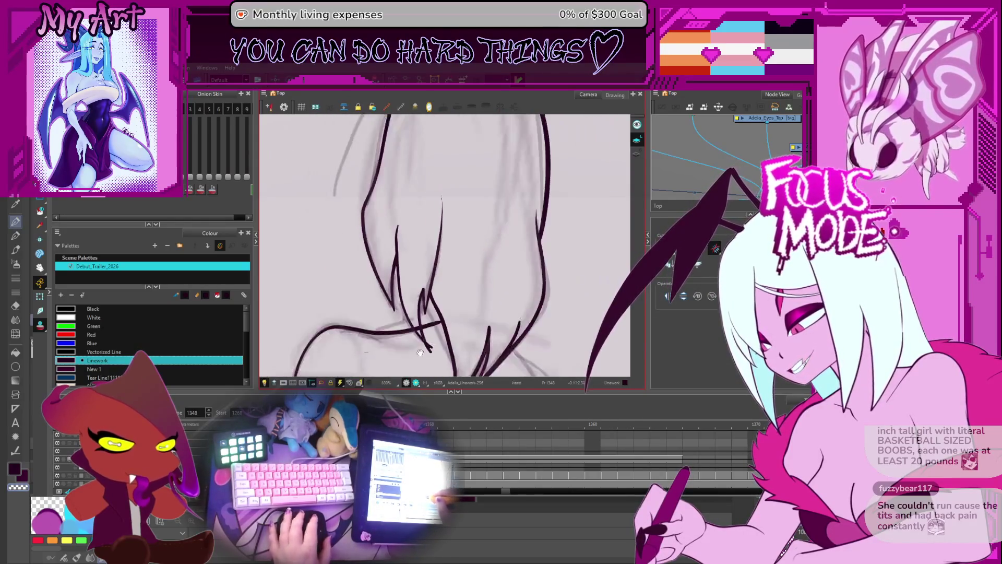
pyautogui.scroll(1, 441, 318)
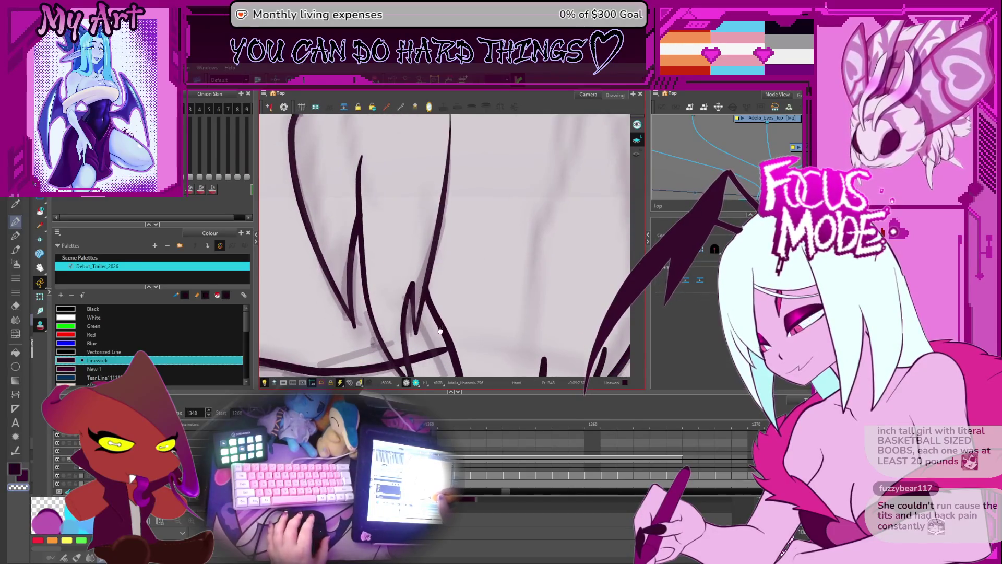
pyautogui.scroll(-1, 444, 334)
pyautogui.hotkey('alt', 'q')
pyautogui.click(450, 332)
pyautogui.moveTo(450, 332); pyautogui.dragTo(453, 329)
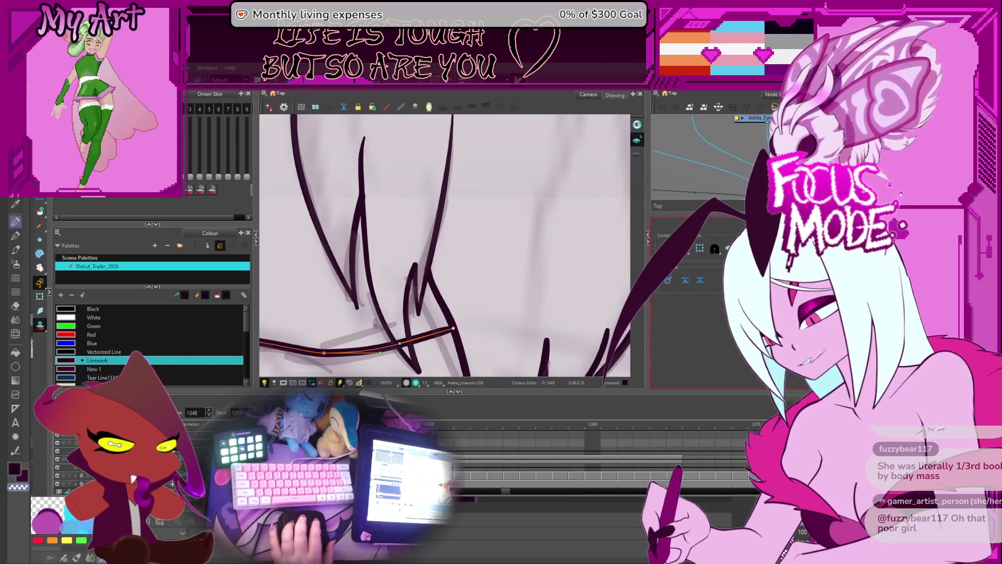
# Zoom out to the body sketch and select a head outline stroke in the Contour Editor.
pyautogui.scroll(-4, 492, 270)
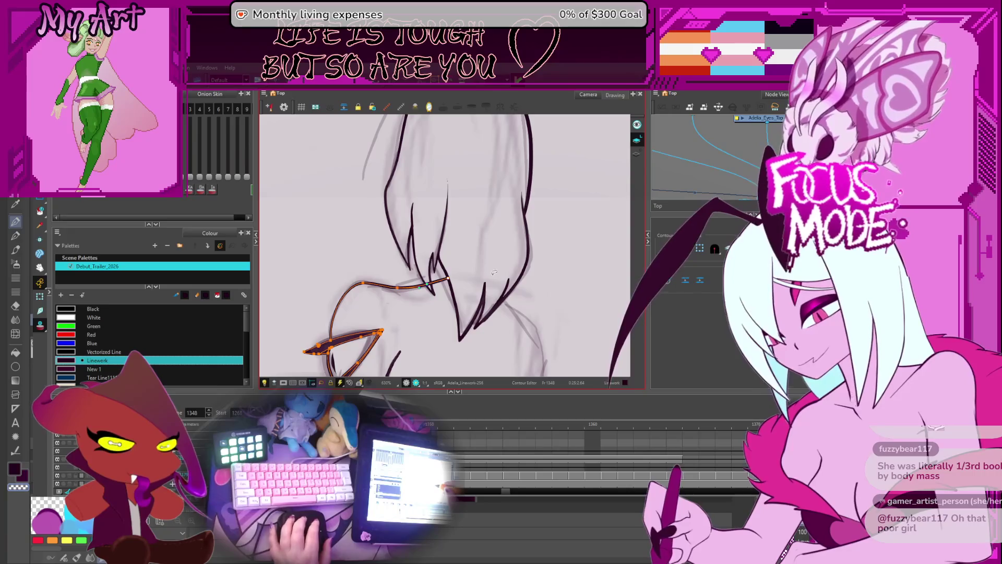
pyautogui.scroll(-1, 493, 274)
pyautogui.scroll(-2, 492, 246)
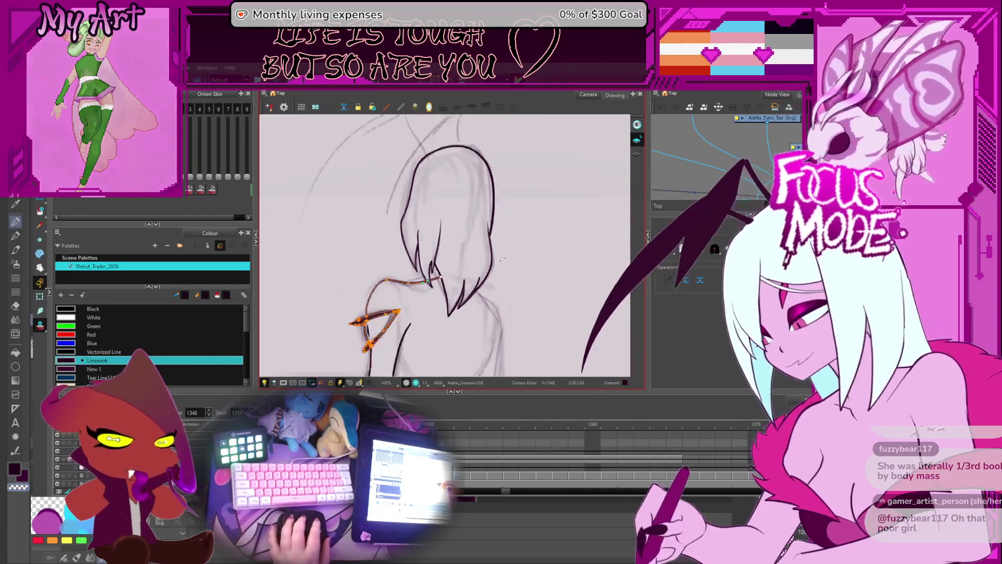
pyautogui.scroll(-3, 491, 242)
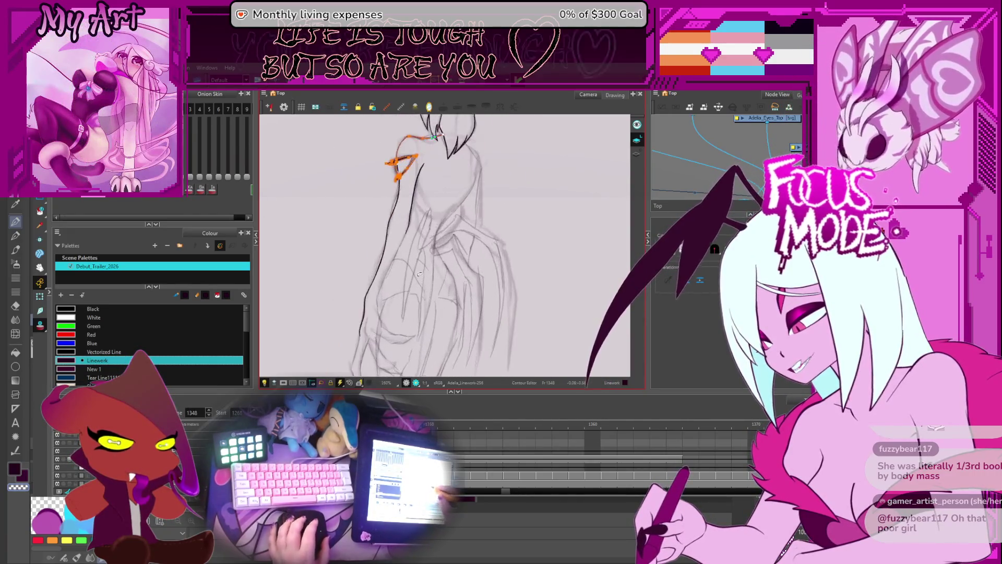
pyautogui.moveTo(452, 304)
pyautogui.mouseDown()
pyautogui.moveTo(464, 249)
pyautogui.moveTo(452, 266)
pyautogui.mouseUp()
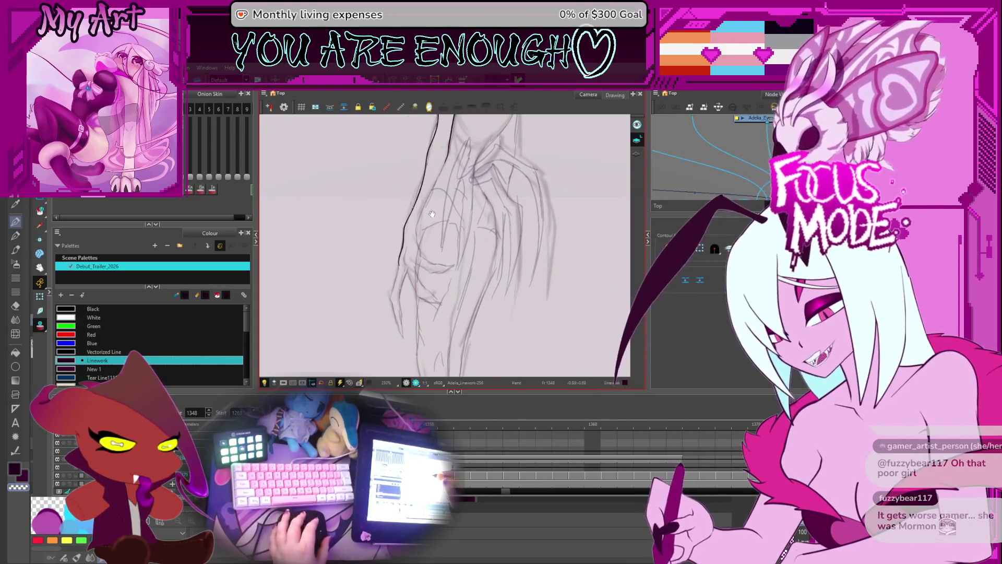
pyautogui.scroll(1, 429, 238)
pyautogui.hotkey('alt', 'q')
pyautogui.click(397, 201)
pyautogui.scroll(-1, 450, 233)
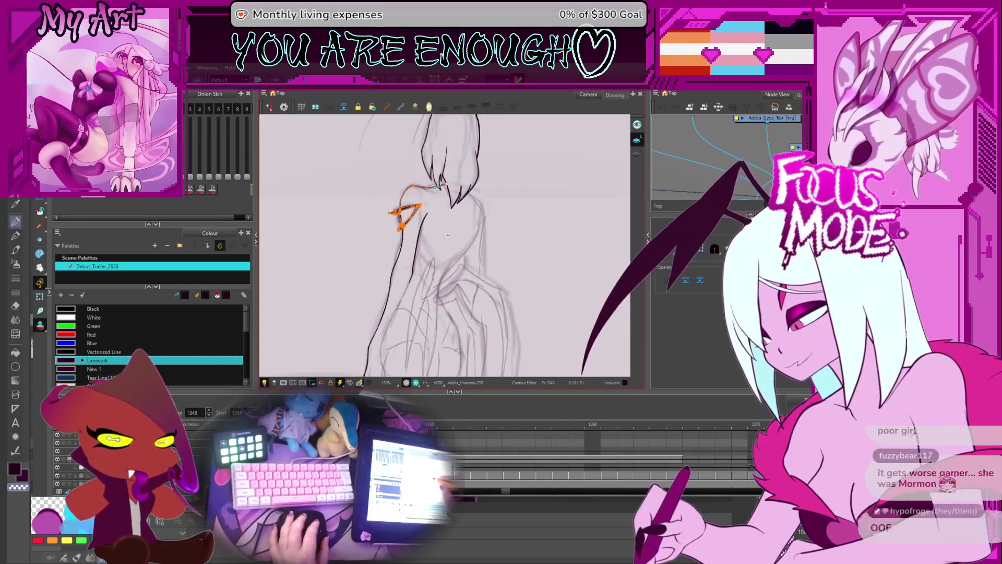
pyautogui.moveTo(423, 301); pyautogui.dragTo(448, 222)
# Drag the ink stroke's end down along the arm sketch's outer edge.
pyautogui.hotkey('alt', '/')
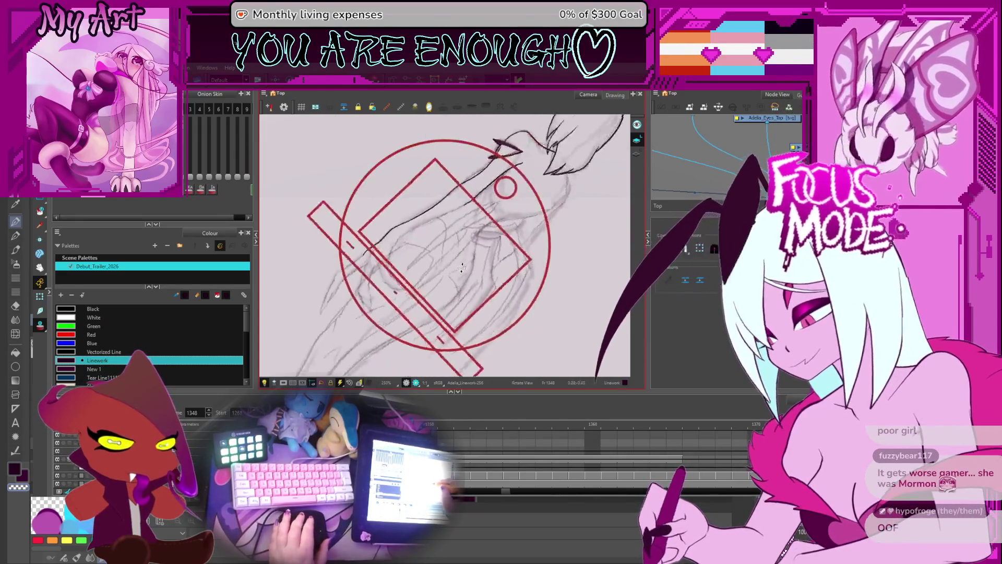
pyautogui.moveTo(427, 269); pyautogui.dragTo(444, 241)
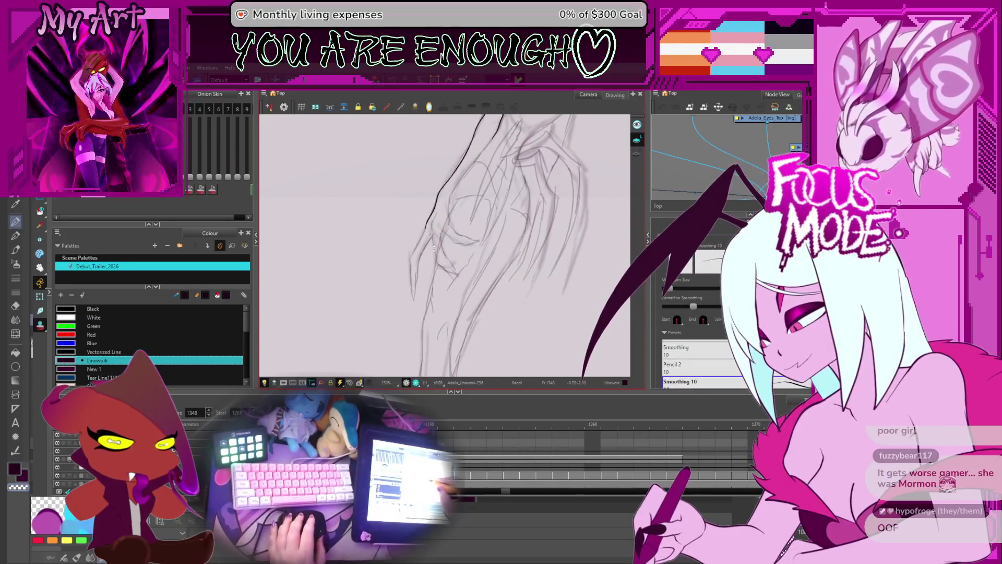
pyautogui.hotkey('alt', 'q')
pyautogui.scroll(1, 444, 241)
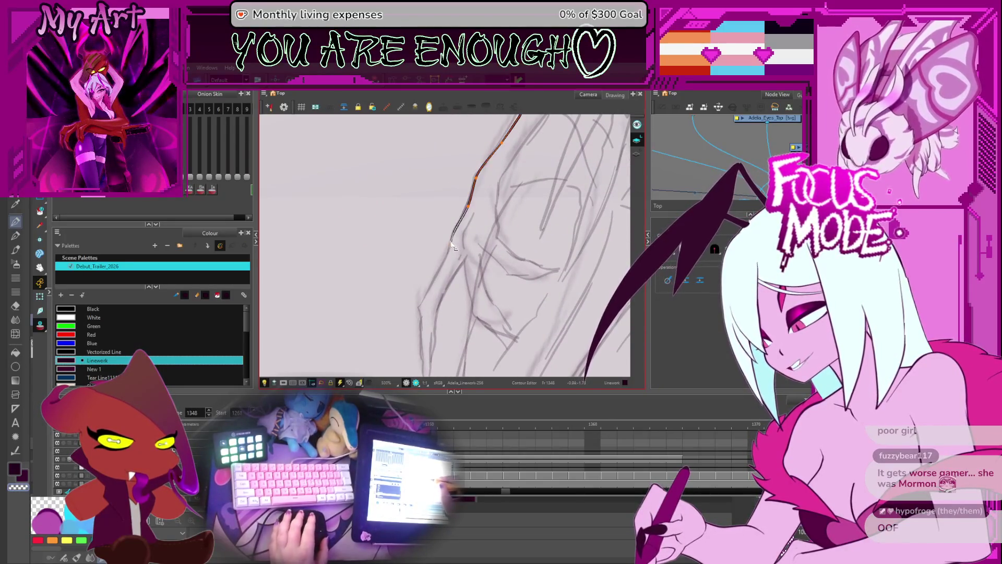
pyautogui.scroll(3, 453, 250)
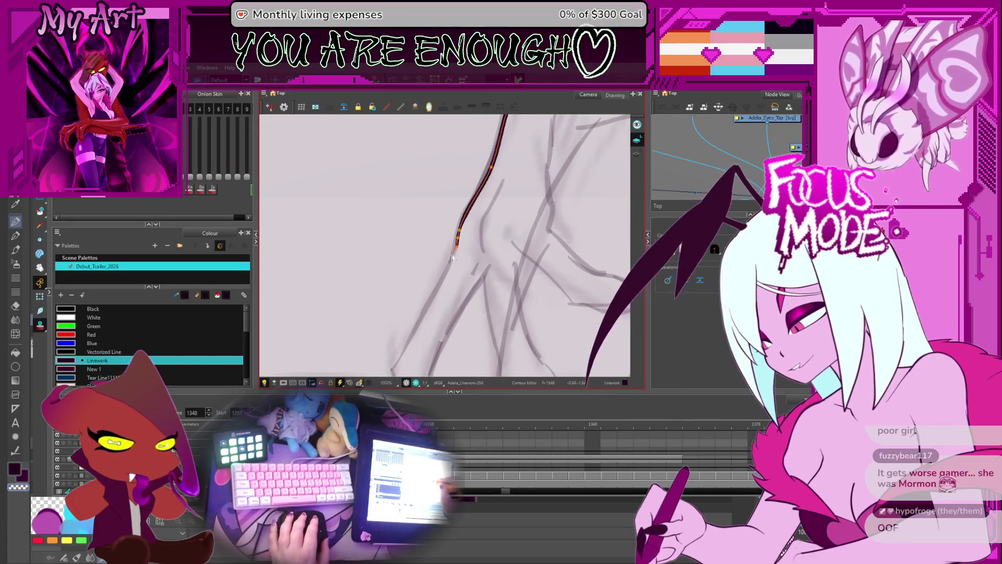
pyautogui.moveTo(419, 328); pyautogui.dragTo(468, 230)
pyautogui.scroll(-3, 463, 238)
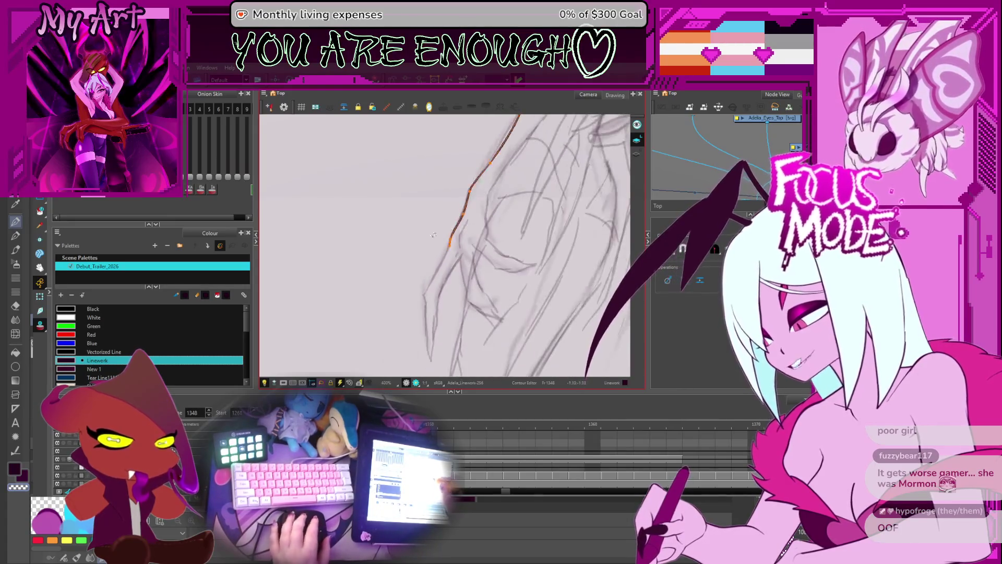
# Extend the short ink stroke upward and join it to the upper arm line.
pyautogui.hotkey('alt', '/')
pyautogui.moveTo(468, 273)
pyautogui.mouseDown()
pyautogui.moveTo(449, 250)
pyautogui.moveTo(526, 156)
pyautogui.moveTo(435, 269)
pyautogui.moveTo(433, 230)
pyautogui.moveTo(397, 280)
pyautogui.mouseUp()
pyautogui.scroll(1, 396, 280)
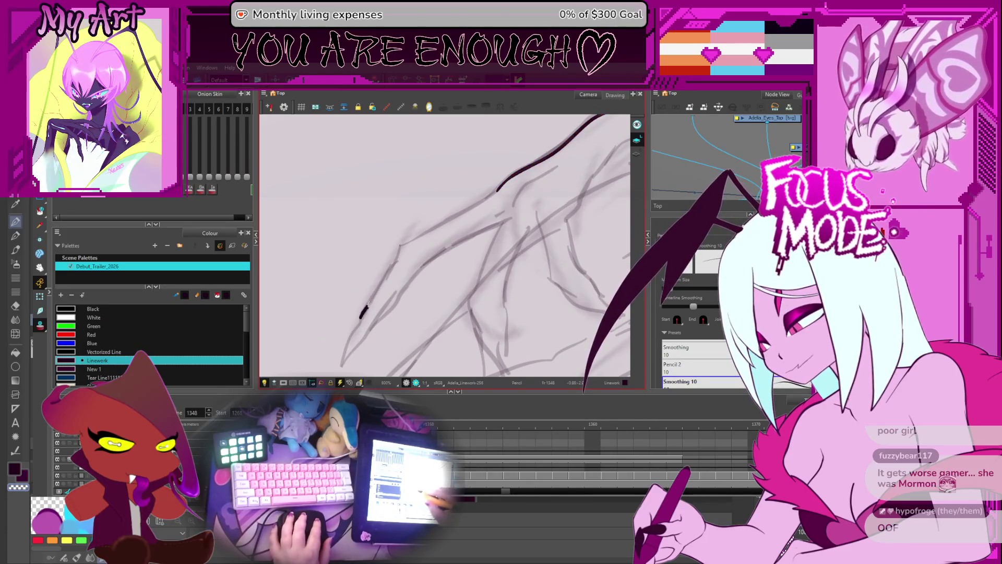
pyautogui.moveTo(361, 314); pyautogui.dragTo(372, 301)
pyautogui.moveTo(411, 239); pyautogui.dragTo(504, 184)
pyautogui.moveTo(484, 294); pyautogui.dragTo(529, 230)
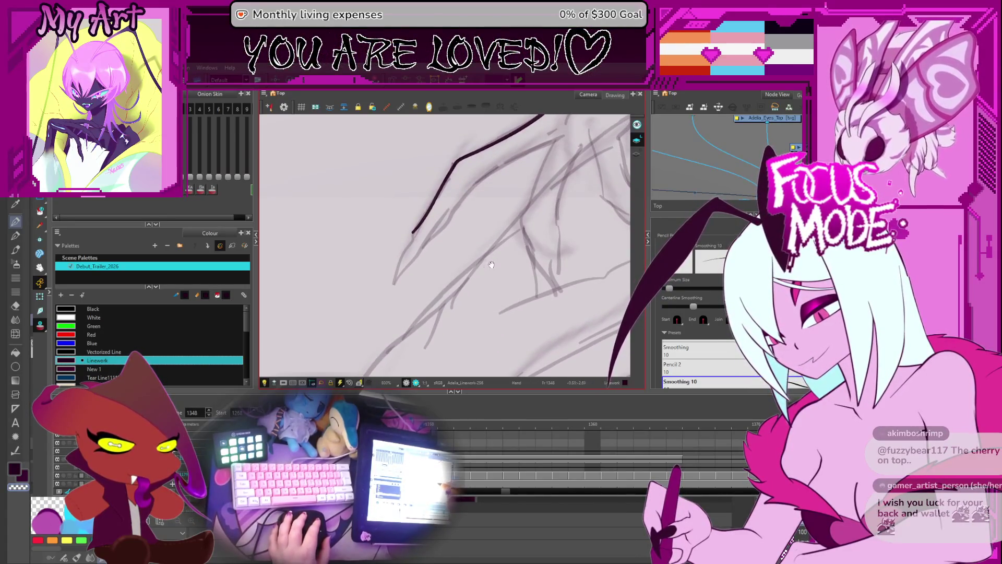
pyautogui.moveTo(491, 265)
pyautogui.mouseDown()
pyautogui.moveTo(500, 260)
pyautogui.moveTo(460, 269)
pyautogui.mouseUp()
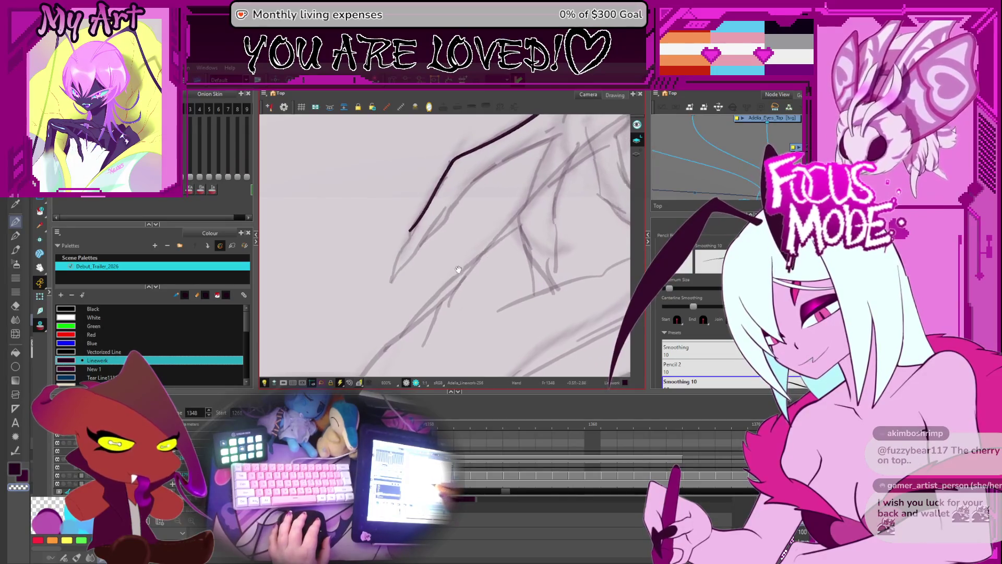
pyautogui.moveTo(478, 302); pyautogui.dragTo(484, 308)
# Pull the stroke's lower end down-left into a pointed tip and extend its inner edge upward.
pyautogui.press('space')
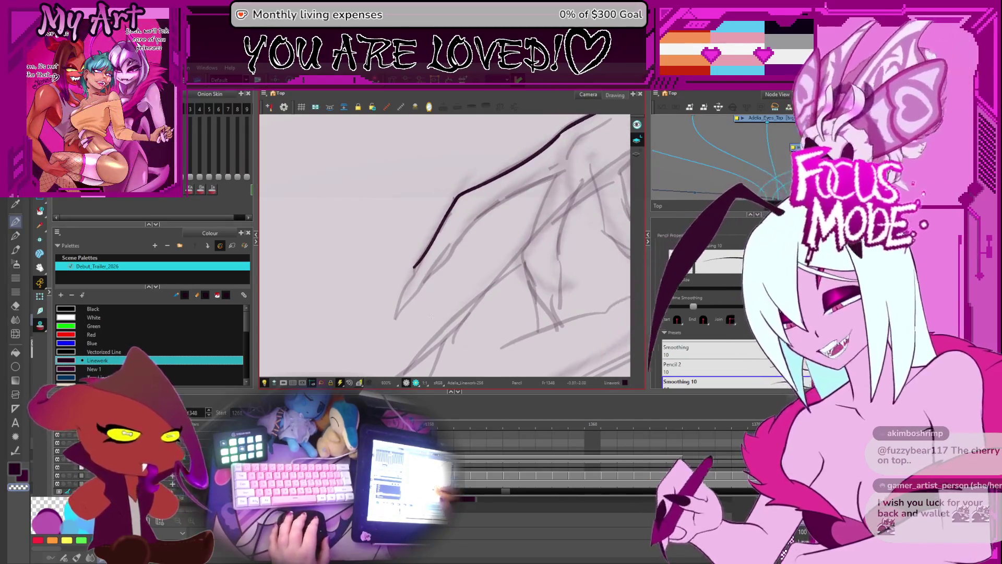
pyautogui.hotkey('alt', 'q')
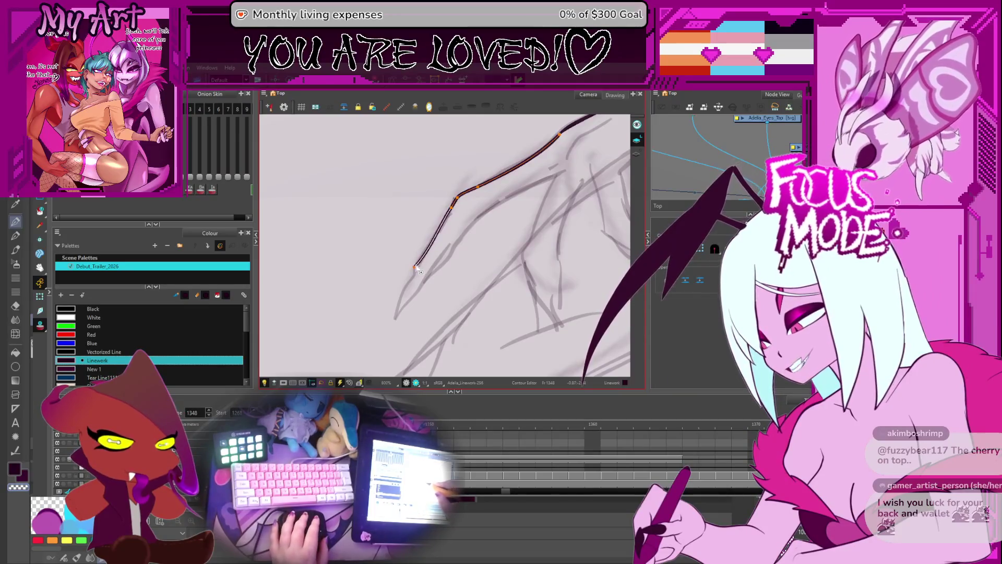
pyautogui.moveTo(415, 268); pyautogui.dragTo(396, 317)
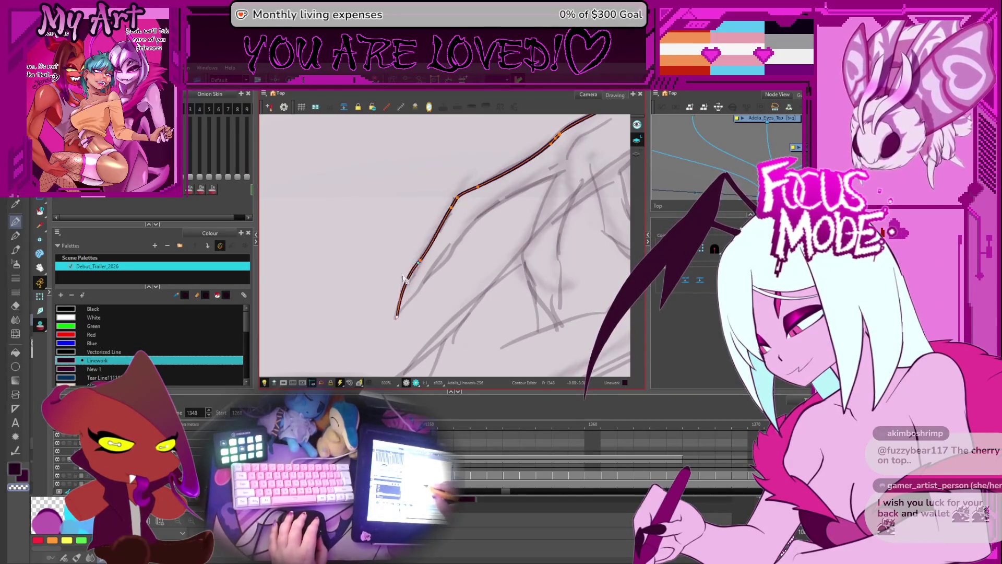
pyautogui.click(398, 318)
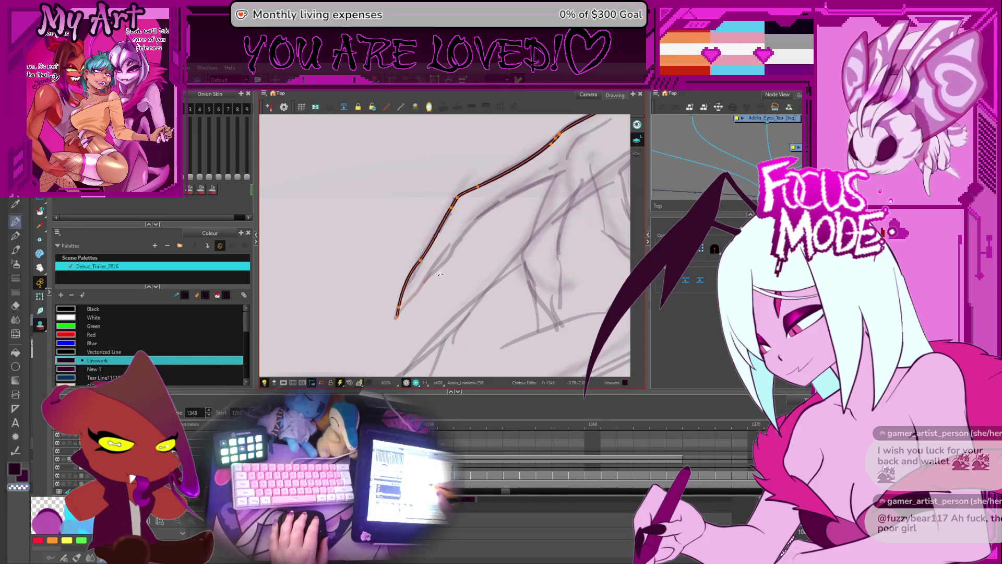
pyautogui.moveTo(398, 313); pyautogui.dragTo(397, 317)
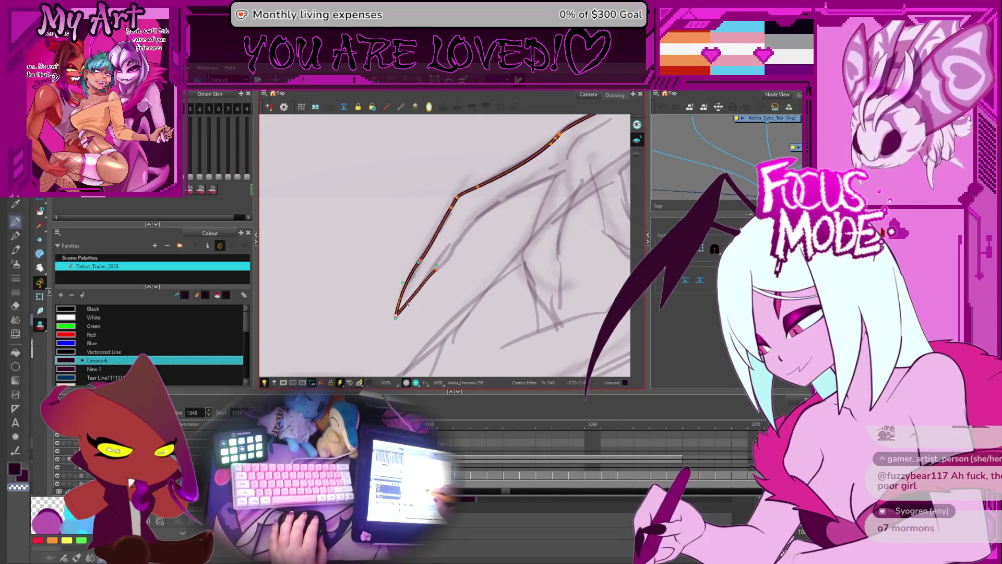
pyautogui.click(400, 316)
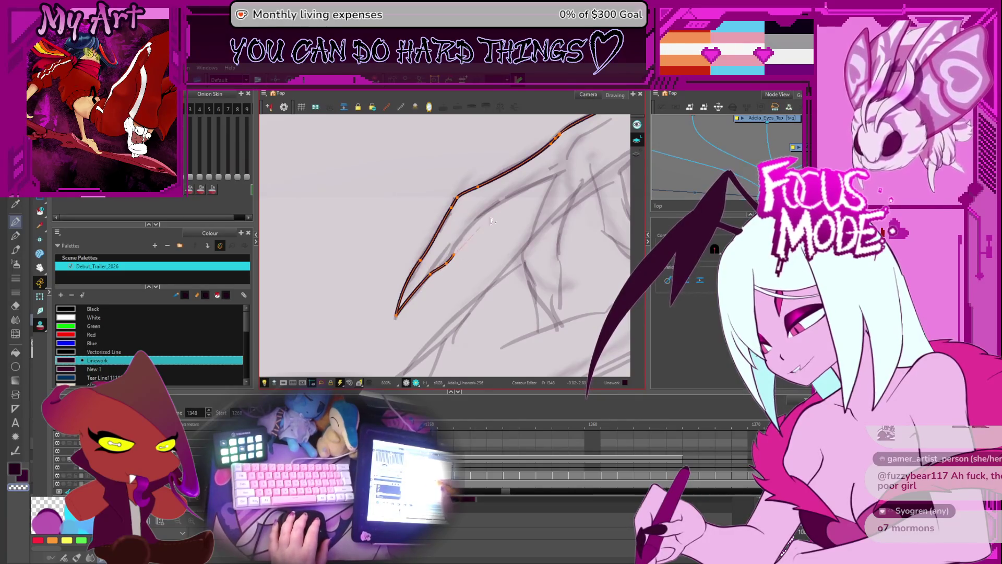
pyautogui.moveTo(510, 198); pyautogui.dragTo(510, 195)
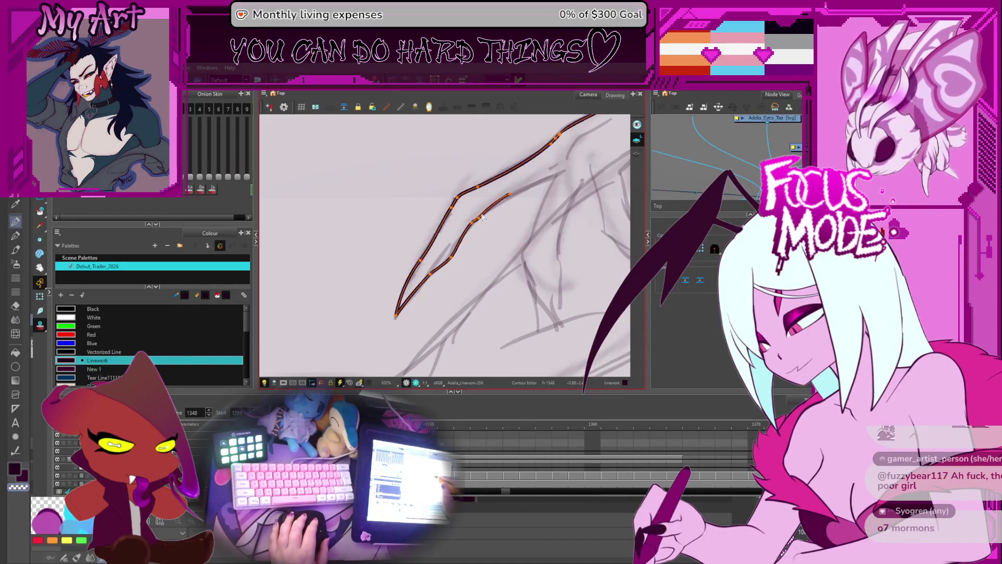
pyautogui.moveTo(485, 219); pyautogui.dragTo(467, 225)
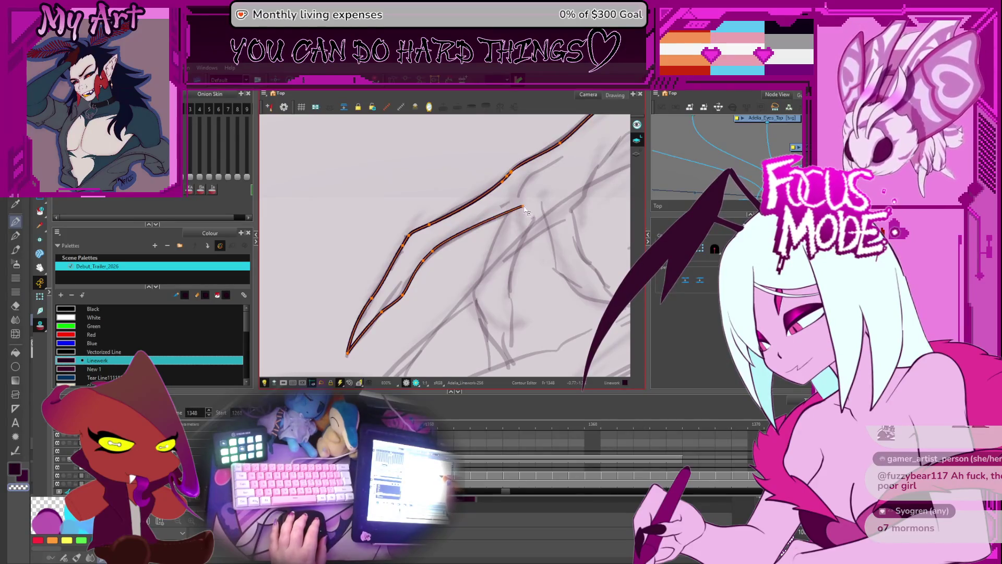
pyautogui.scroll(-7, 510, 236)
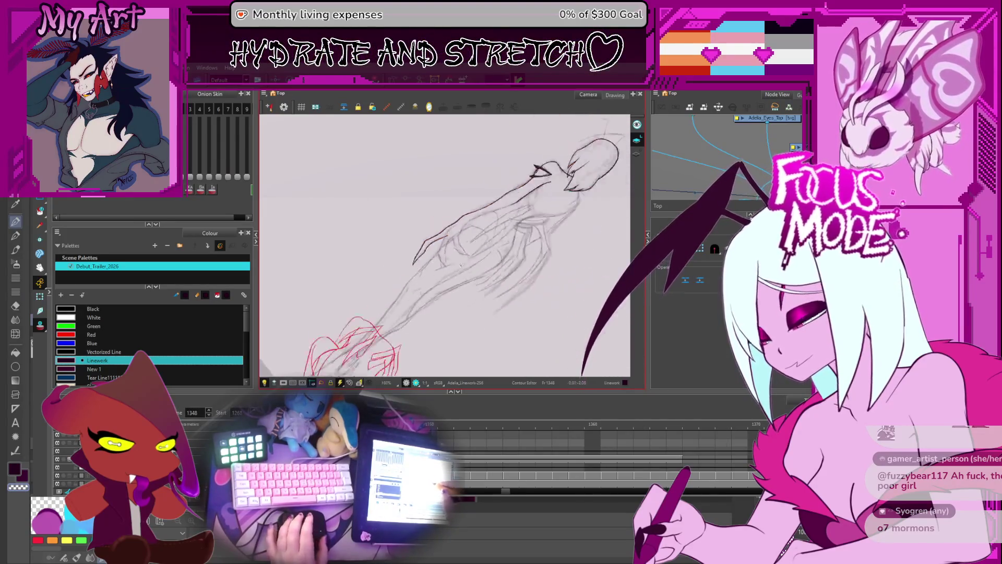
pyautogui.scroll(3, 458, 293)
pyautogui.moveTo(458, 293); pyautogui.dragTo(503, 211)
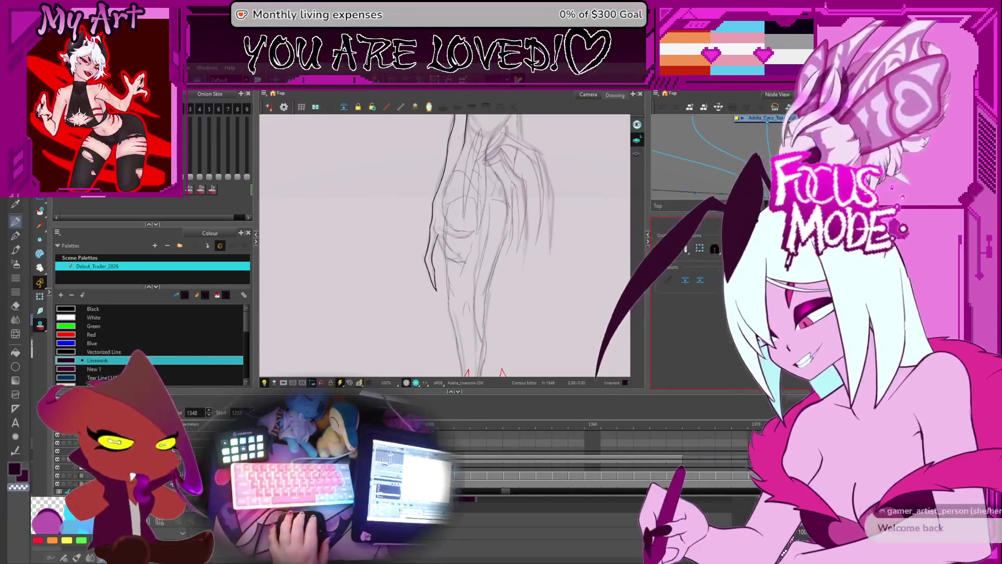
pyautogui.scroll(-3, 523, 292)
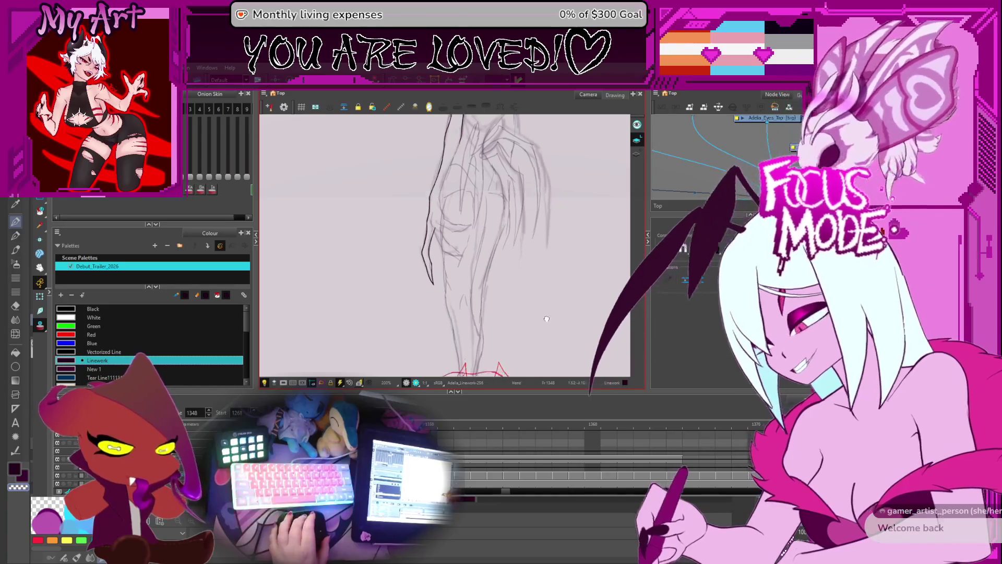
# Undo the short stroke and redraw it longer toward the line junction.
pyautogui.scroll(2, 472, 281)
pyautogui.scroll(4, 471, 281)
pyautogui.moveTo(471, 280)
pyautogui.mouseDown()
pyautogui.moveTo(460, 245)
pyautogui.moveTo(480, 251)
pyautogui.mouseUp()
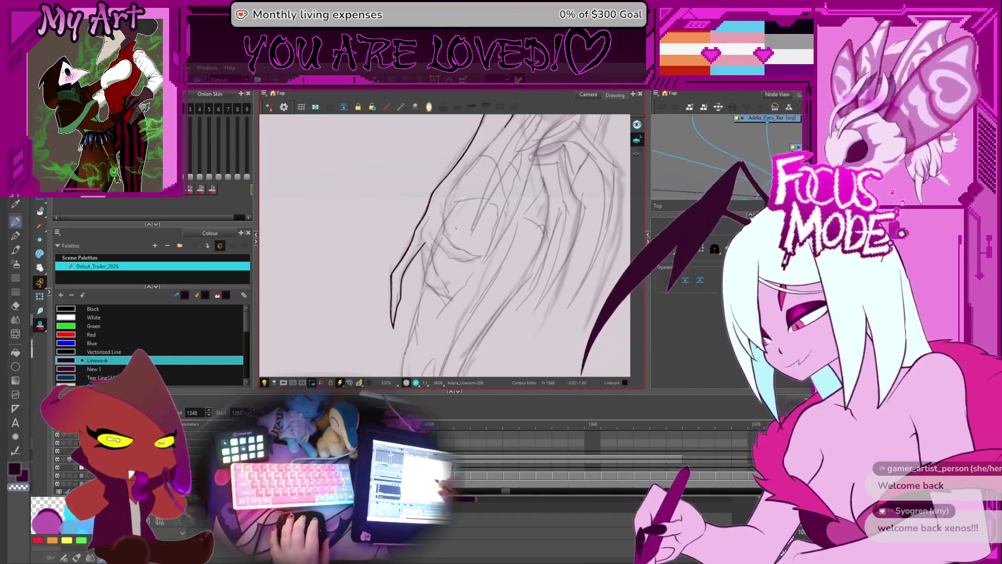
pyautogui.scroll(-2, 457, 229)
pyautogui.scroll(2, 457, 229)
pyautogui.moveTo(458, 230)
pyautogui.mouseDown()
pyautogui.moveTo(487, 268)
pyautogui.moveTo(454, 268)
pyautogui.moveTo(485, 239)
pyautogui.mouseUp()
pyautogui.scroll(5, 487, 268)
pyautogui.hotkey('ctrl', 'z')
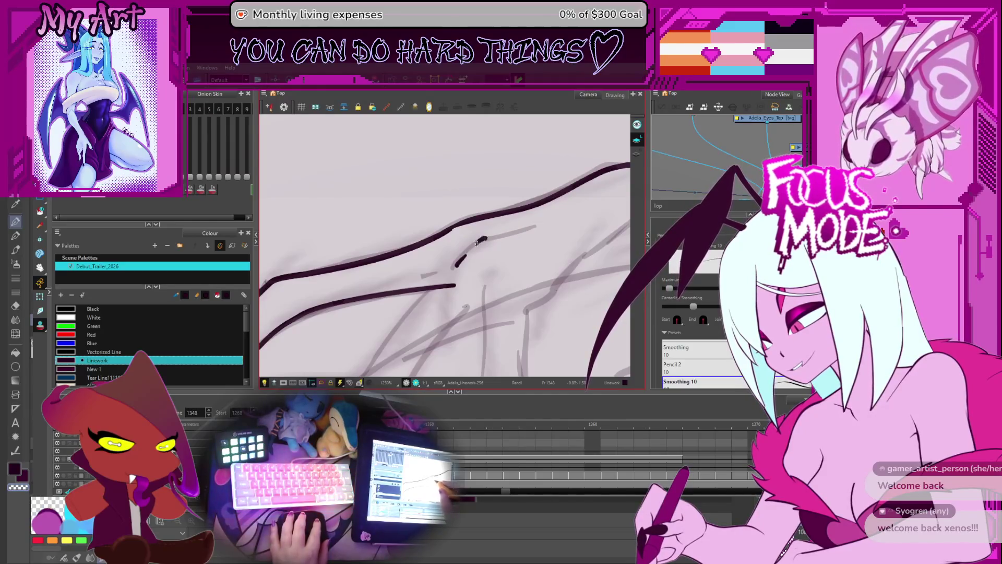
pyautogui.hotkey('ctrl', 'z')
pyautogui.moveTo(457, 264); pyautogui.dragTo(486, 240)
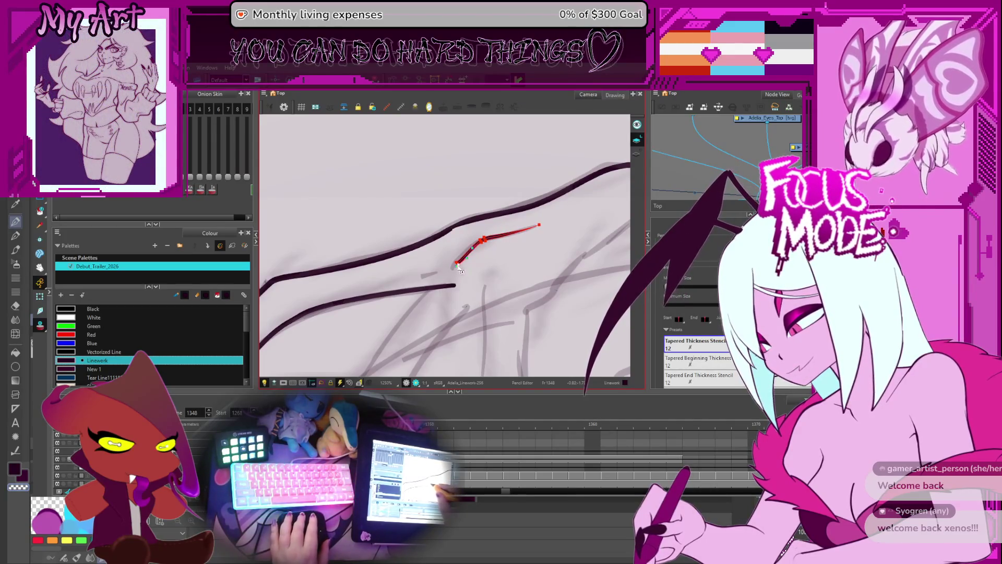
# Zoom in closer on the inked lines and rotate the view to a comfortable drawing angle.
pyautogui.press('2')
pyautogui.press('2')
pyautogui.press('2')
pyautogui.press('1')
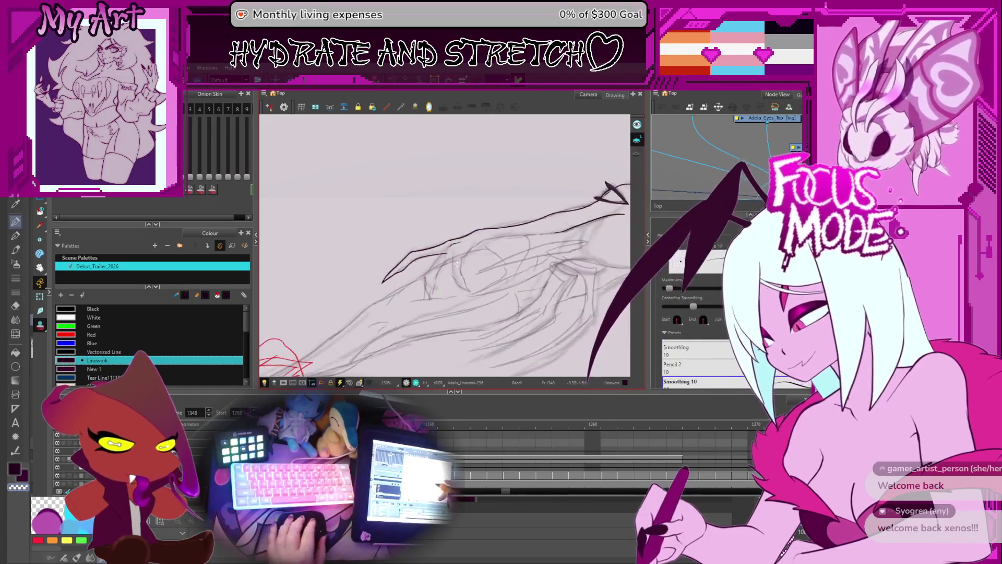
pyautogui.moveTo(459, 276)
pyautogui.mouseDown()
pyautogui.moveTo(430, 284)
pyautogui.moveTo(396, 268)
pyautogui.mouseUp()
pyautogui.press('1')
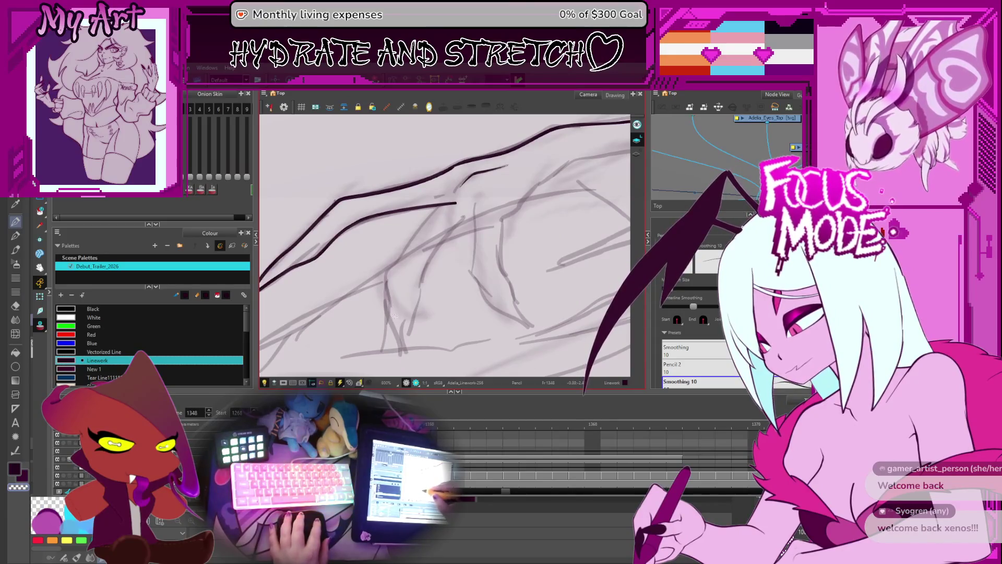
pyautogui.moveTo(395, 315)
pyautogui.mouseDown()
pyautogui.moveTo(410, 333)
pyautogui.moveTo(366, 317)
pyautogui.mouseUp()
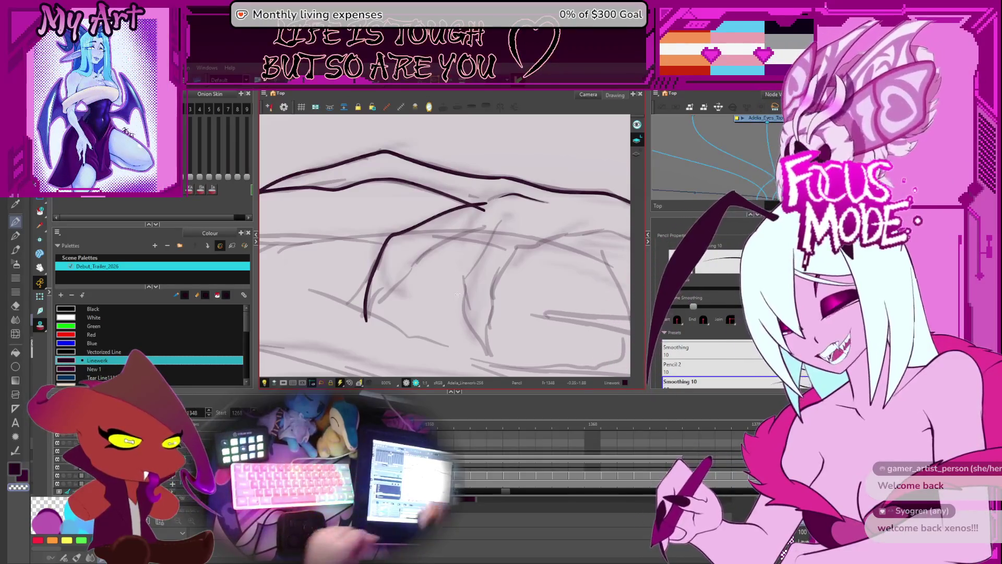
# Rotate the view about 45 degrees and reshape the long and thin strokes near the junction.
pyautogui.hotkey('ctrl', 'alt')
pyautogui.moveTo(537, 238)
pyautogui.mouseDown()
pyautogui.moveTo(507, 185)
pyautogui.moveTo(432, 210)
pyautogui.moveTo(442, 224)
pyautogui.mouseUp()
pyautogui.scroll(1, 449, 216)
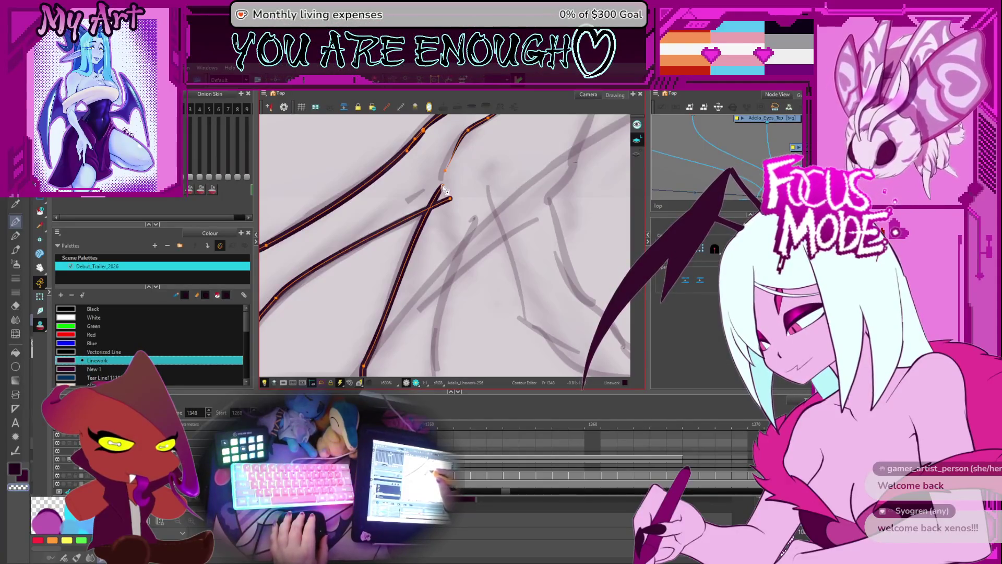
pyautogui.moveTo(435, 204)
pyautogui.mouseDown()
pyautogui.moveTo(444, 185)
pyautogui.moveTo(453, 232)
pyautogui.moveTo(479, 239)
pyautogui.mouseUp()
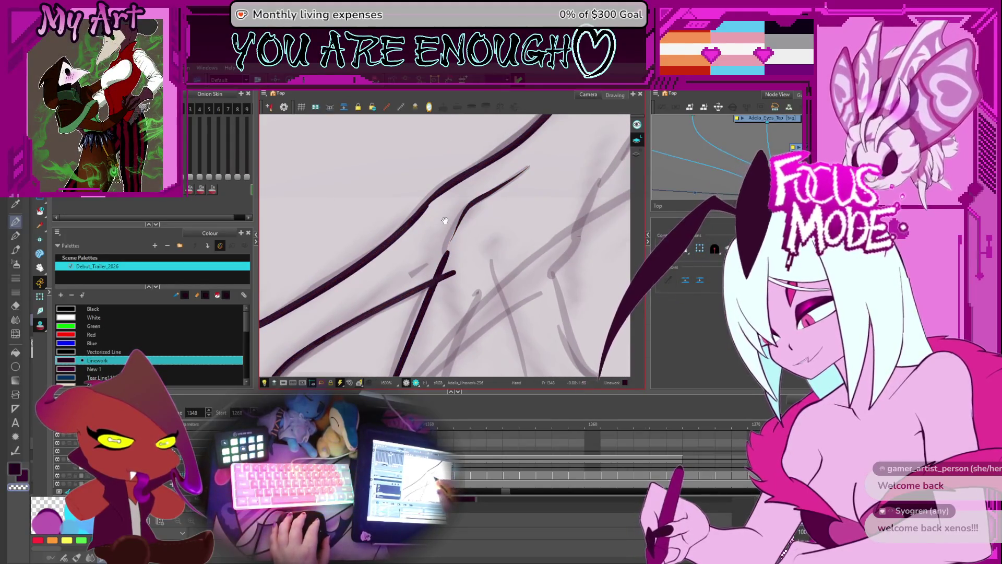
pyautogui.press('space')
pyautogui.moveTo(456, 219)
pyautogui.mouseDown()
pyautogui.moveTo(471, 183)
pyautogui.moveTo(484, 245)
pyautogui.moveTo(496, 215)
pyautogui.mouseUp()
# Select the thin inner stroke and pull its upper tip toward the junction.
pyautogui.hotkey('alt', 's')
pyautogui.click(499, 216)
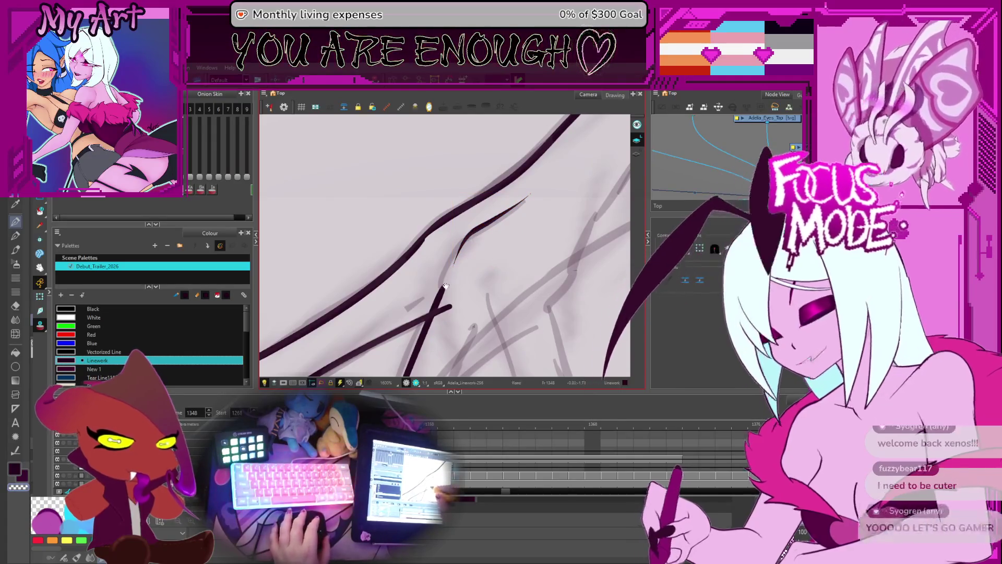
pyautogui.hotkey('alt', 'q')
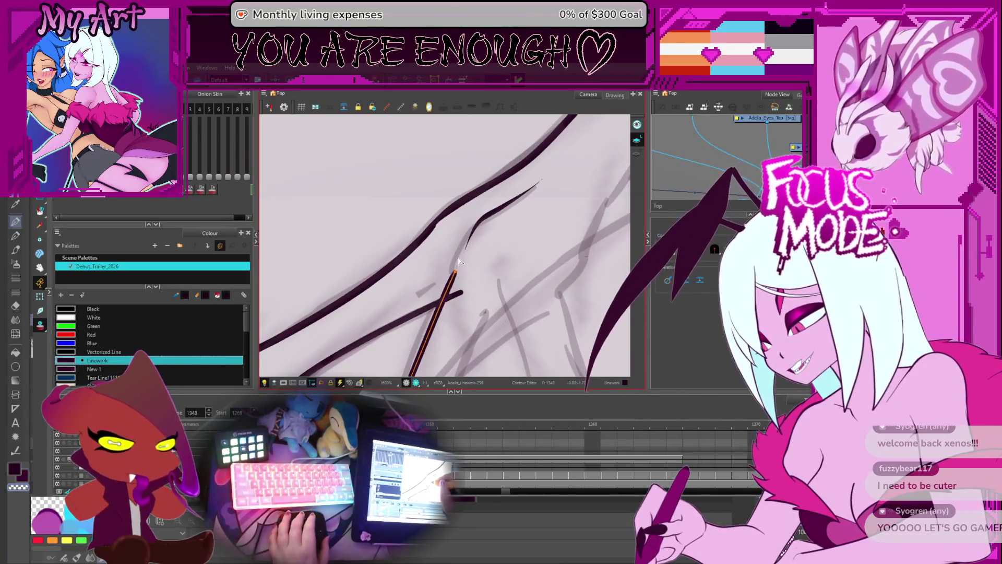
pyautogui.moveTo(459, 261); pyautogui.dragTo(453, 254)
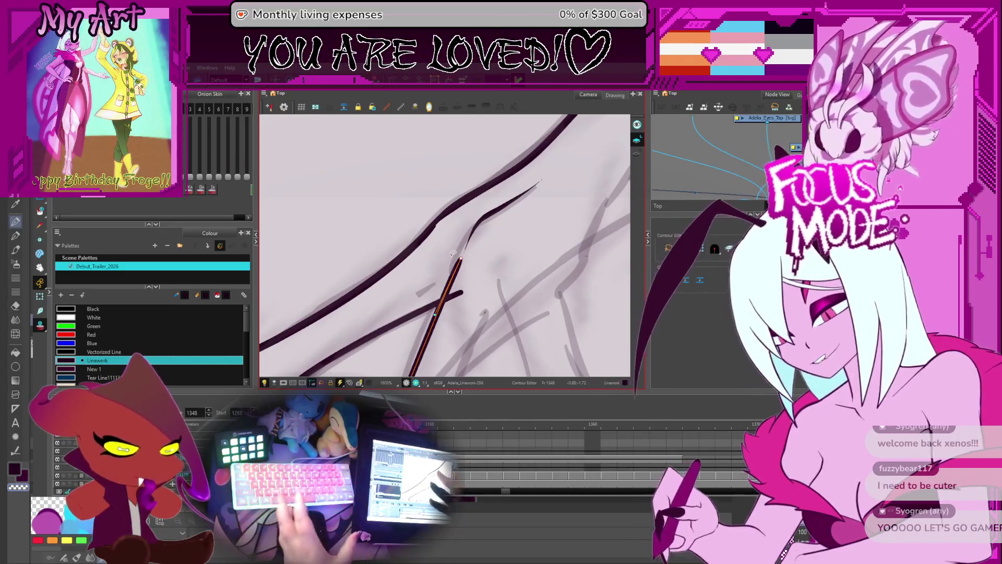
pyautogui.scroll(-3, 421, 268)
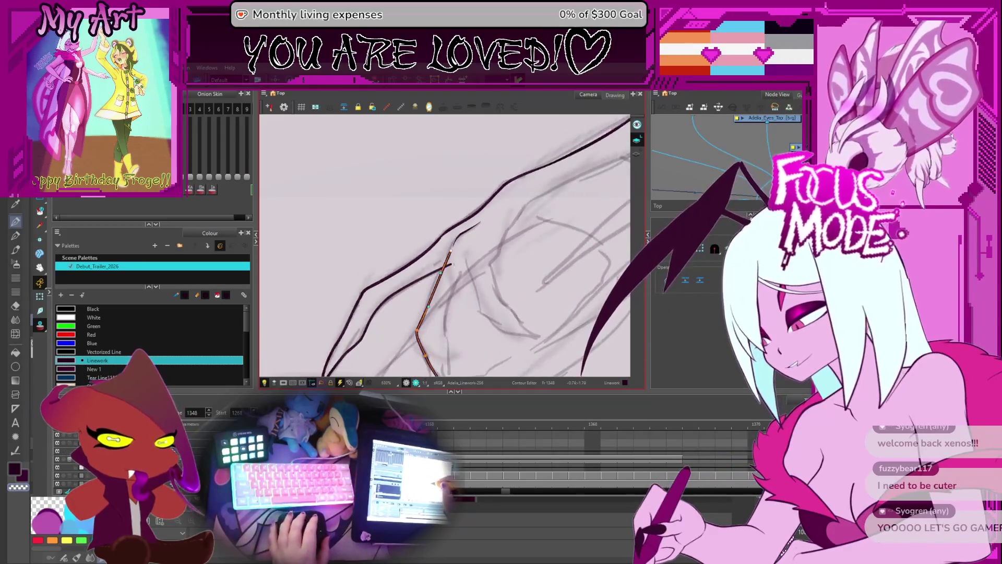
# Taper both ends of the diagonal stroke by adjusting its thickness in the Pencil Editor.
pyautogui.scroll(2, 450, 267)
pyautogui.hotkey('alt', 'shift', 'q')
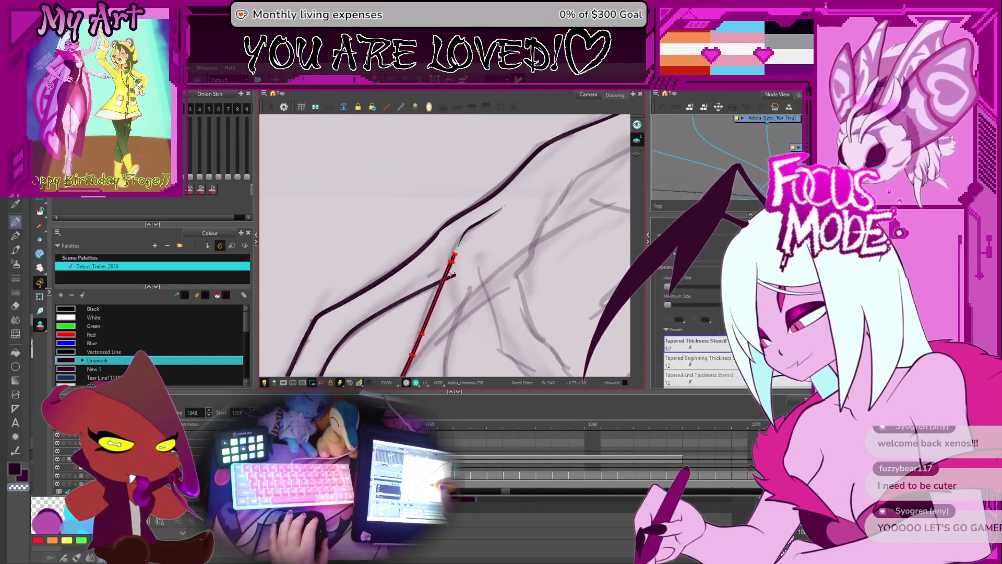
pyautogui.scroll(3, 446, 245)
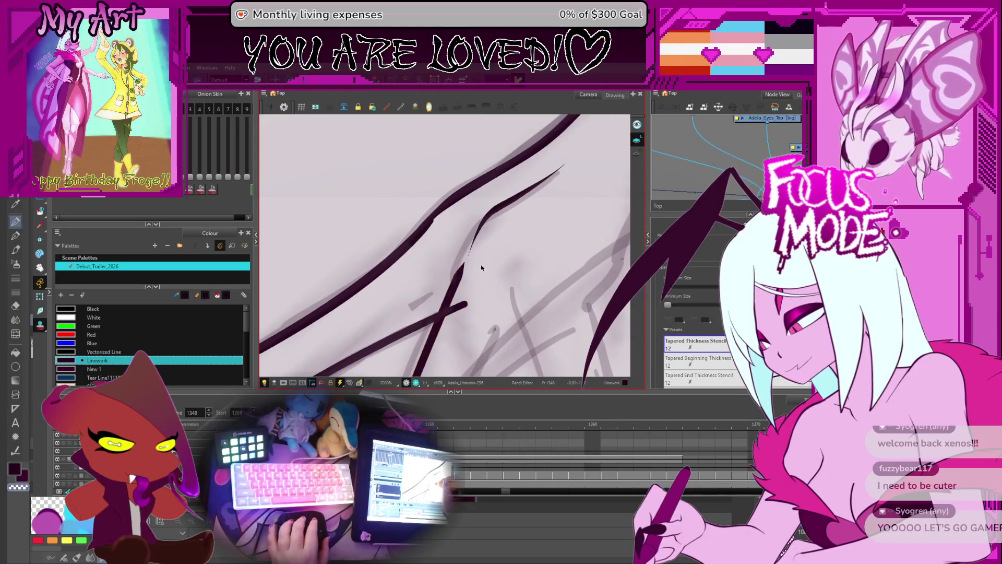
pyautogui.scroll(-3, 481, 268)
pyautogui.scroll(2, 470, 271)
pyautogui.click(451, 279)
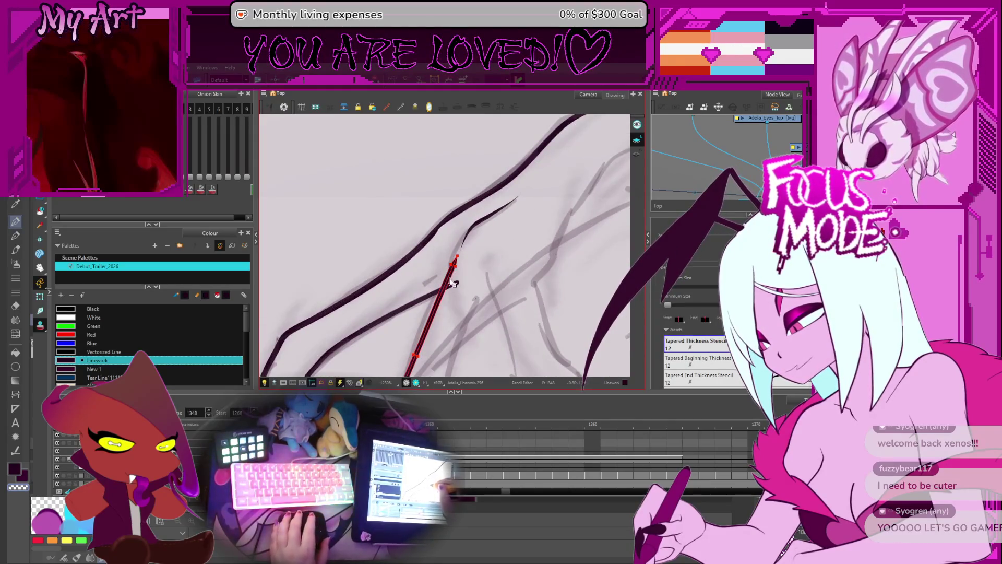
pyautogui.scroll(3, 452, 281)
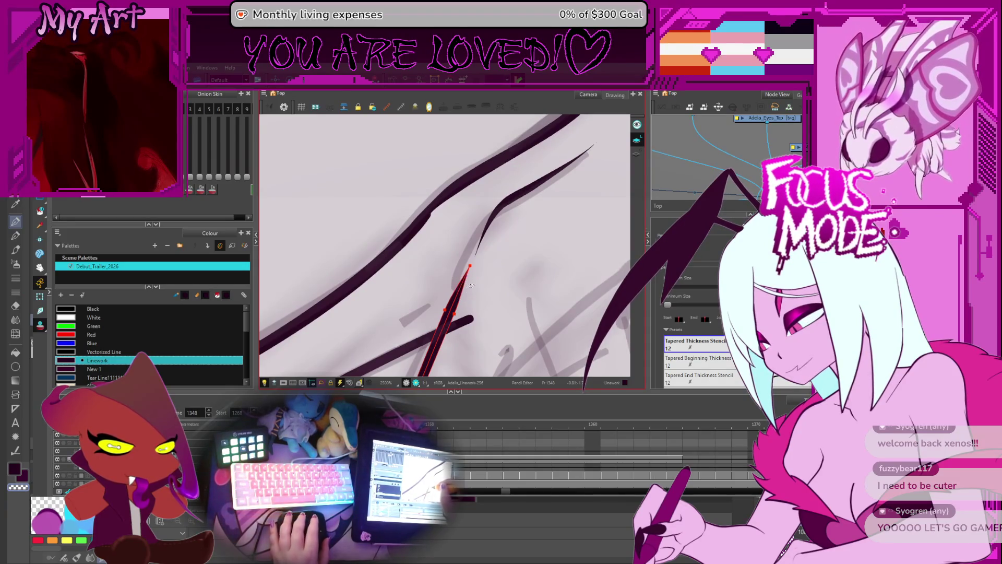
pyautogui.scroll(-3, 470, 287)
pyautogui.scroll(4, 460, 314)
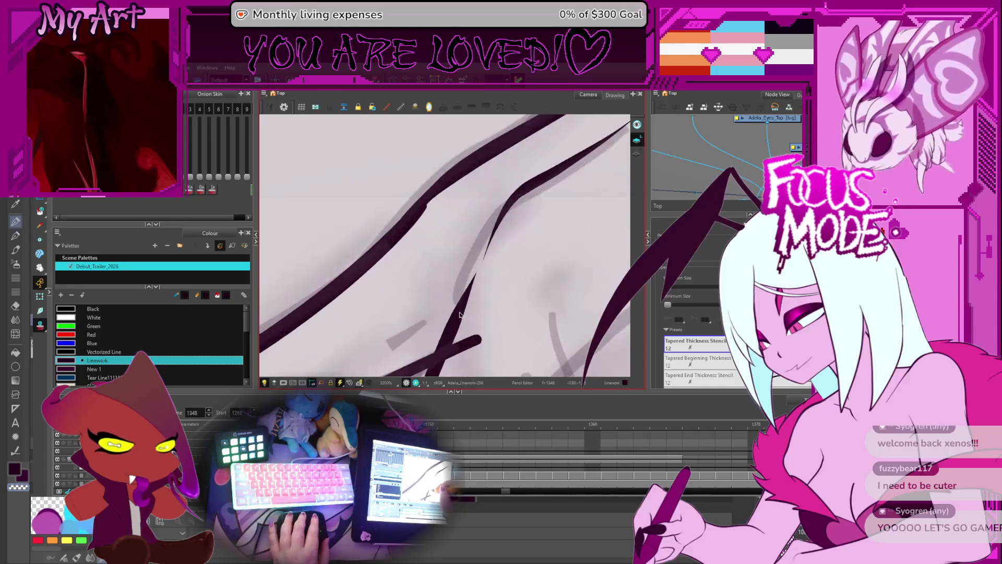
pyautogui.click(453, 330)
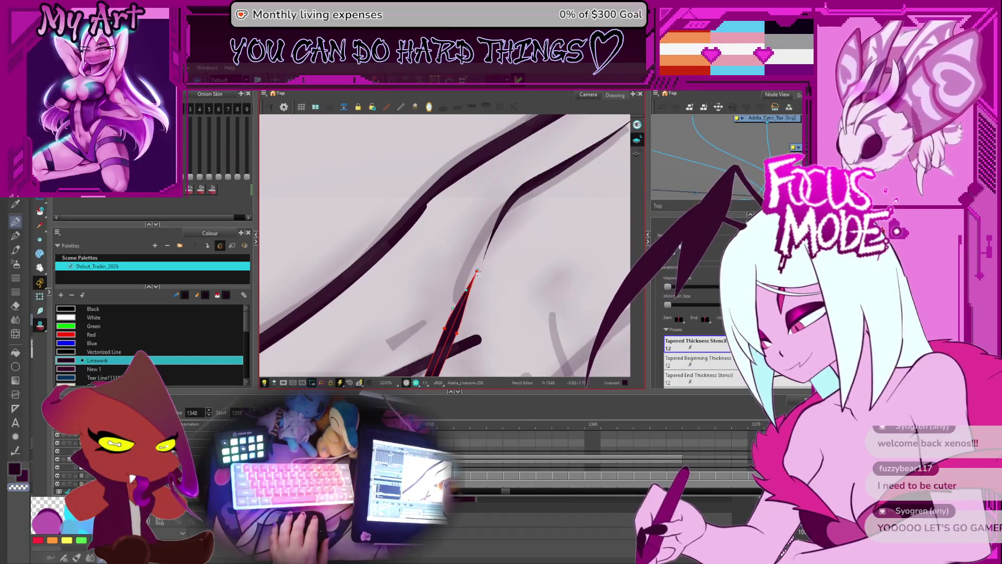
pyautogui.scroll(-4, 465, 308)
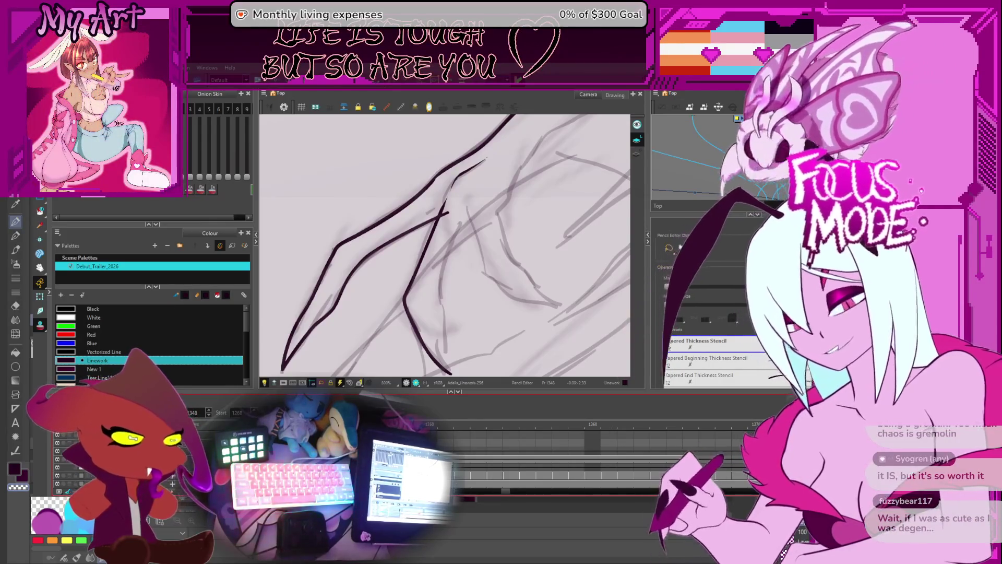
# Draw the finger stroke and extend its lower hook up to the right.
pyautogui.moveTo(468, 262)
pyautogui.mouseDown()
pyautogui.moveTo(465, 291)
pyautogui.moveTo(511, 326)
pyautogui.moveTo(543, 274)
pyautogui.mouseUp()
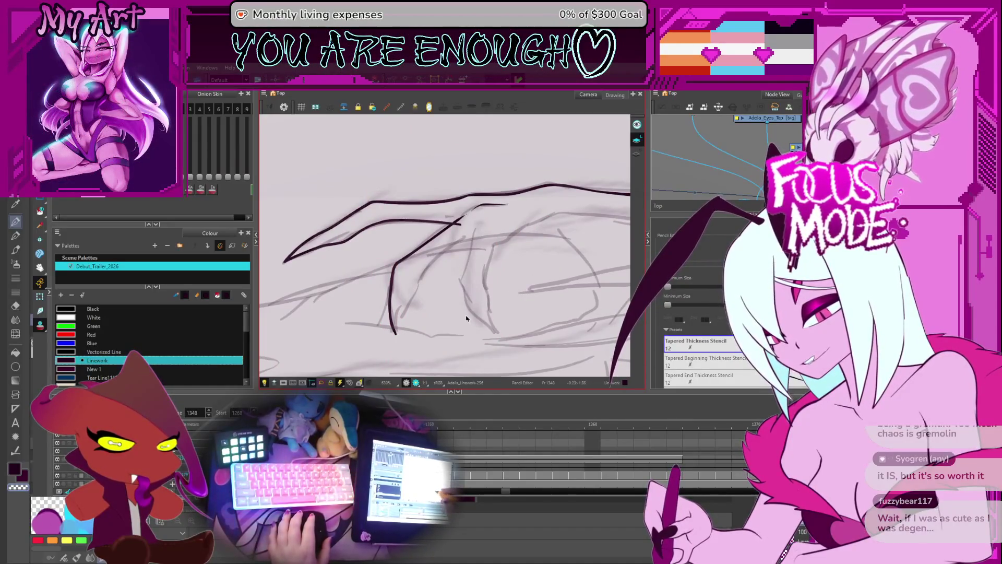
pyautogui.moveTo(463, 305); pyautogui.dragTo(403, 318)
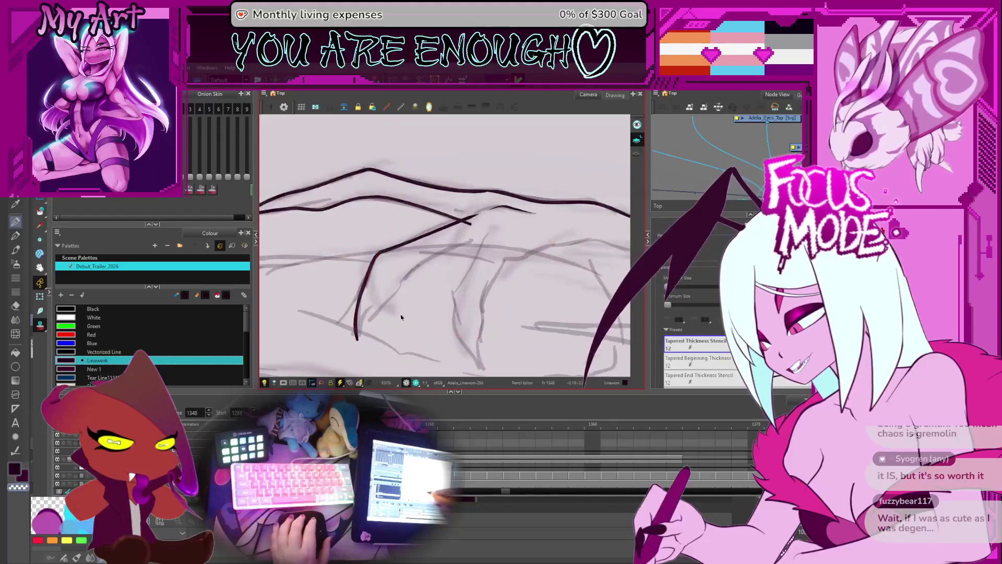
pyautogui.hotkey('alt', 'x')
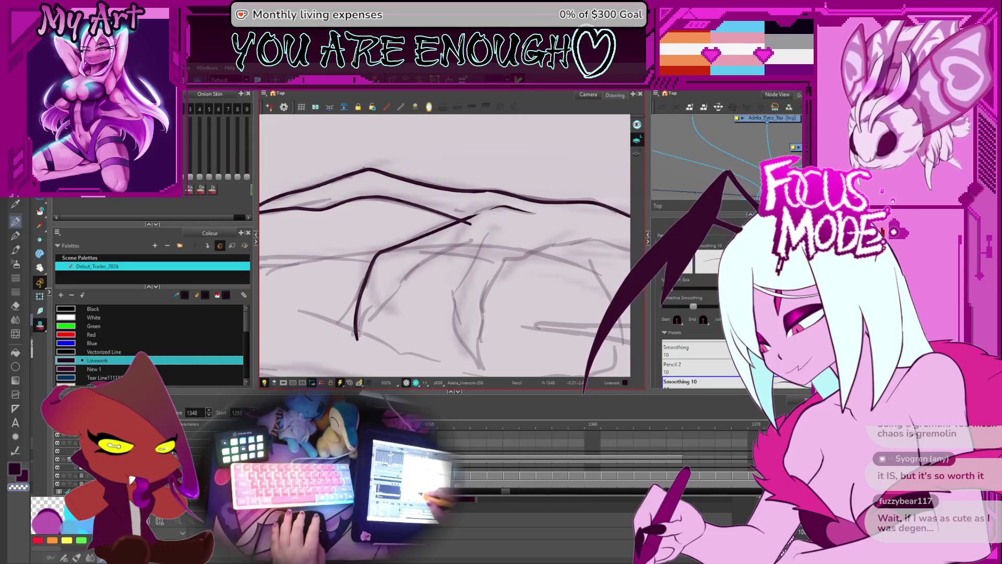
pyautogui.hotkey('alt', 'q')
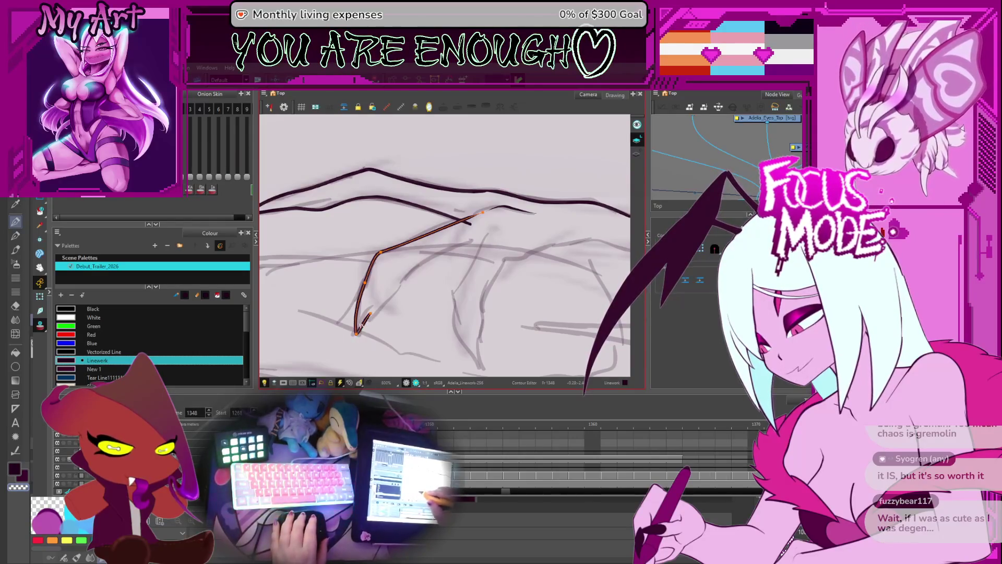
pyautogui.moveTo(358, 342)
pyautogui.mouseDown()
pyautogui.moveTo(407, 284)
pyautogui.moveTo(417, 318)
pyautogui.mouseUp()
# Smooth the finger's curve, raise its upper-left corner and shift its lower part right.
pyautogui.press('space')
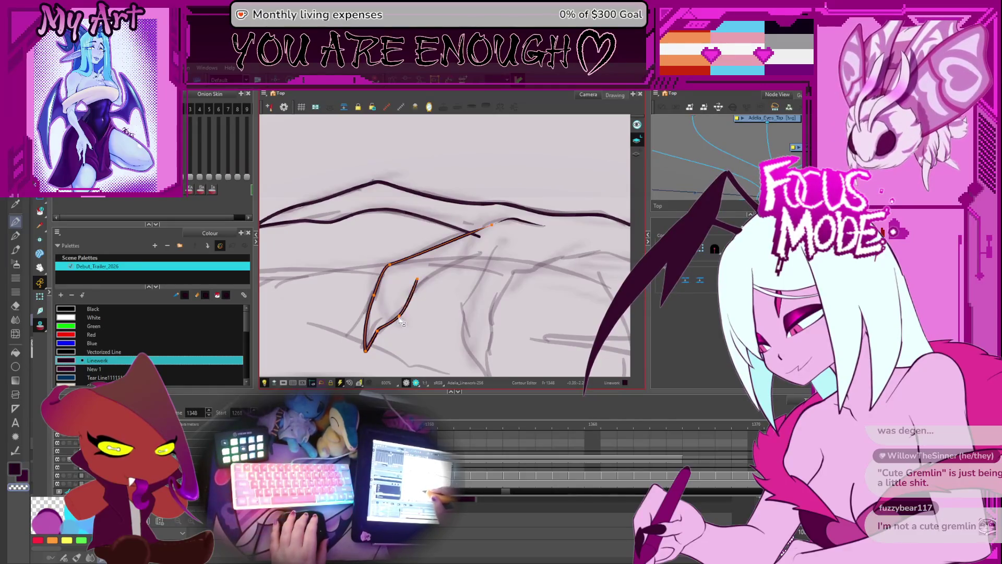
pyautogui.click(413, 296)
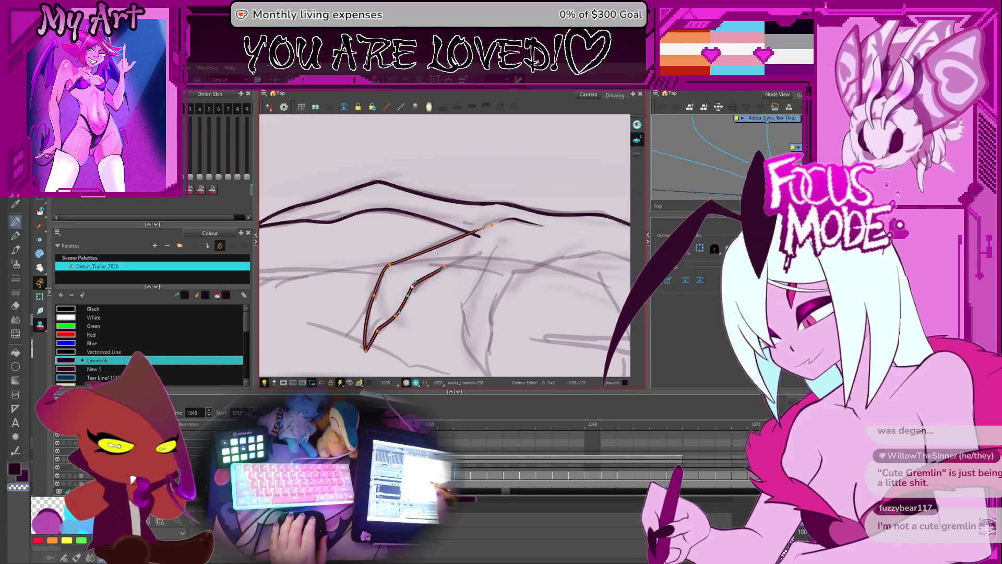
pyautogui.moveTo(481, 261)
pyautogui.mouseDown()
pyautogui.moveTo(473, 228)
pyautogui.moveTo(465, 267)
pyautogui.moveTo(484, 262)
pyautogui.moveTo(466, 252)
pyautogui.mouseUp()
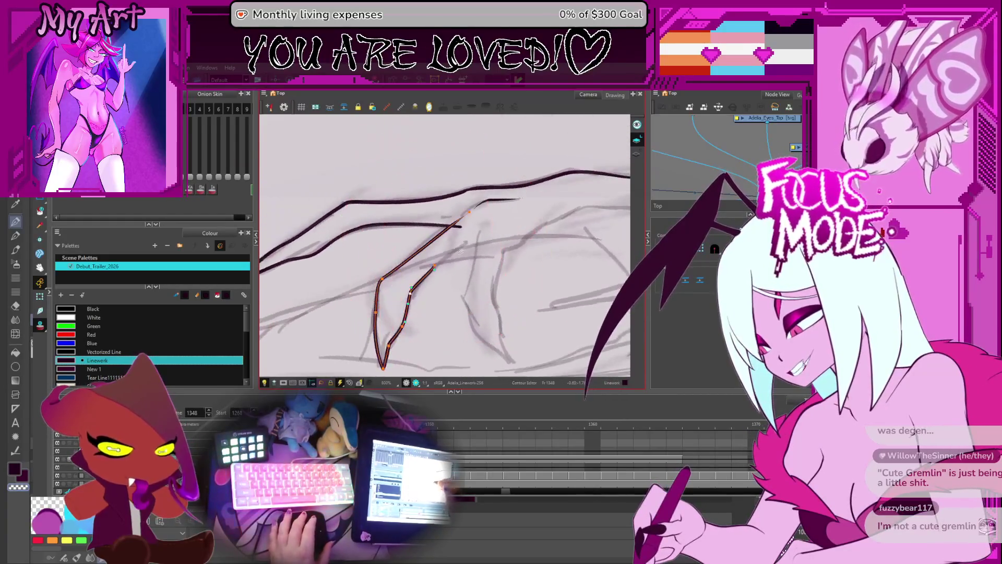
pyautogui.moveTo(410, 292); pyautogui.dragTo(414, 289)
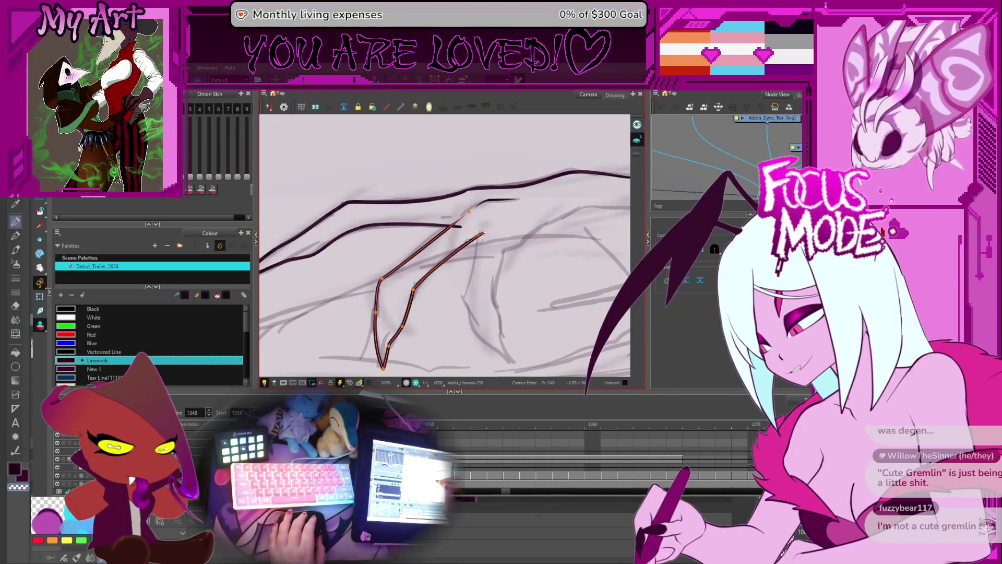
pyautogui.scroll(-2, 484, 237)
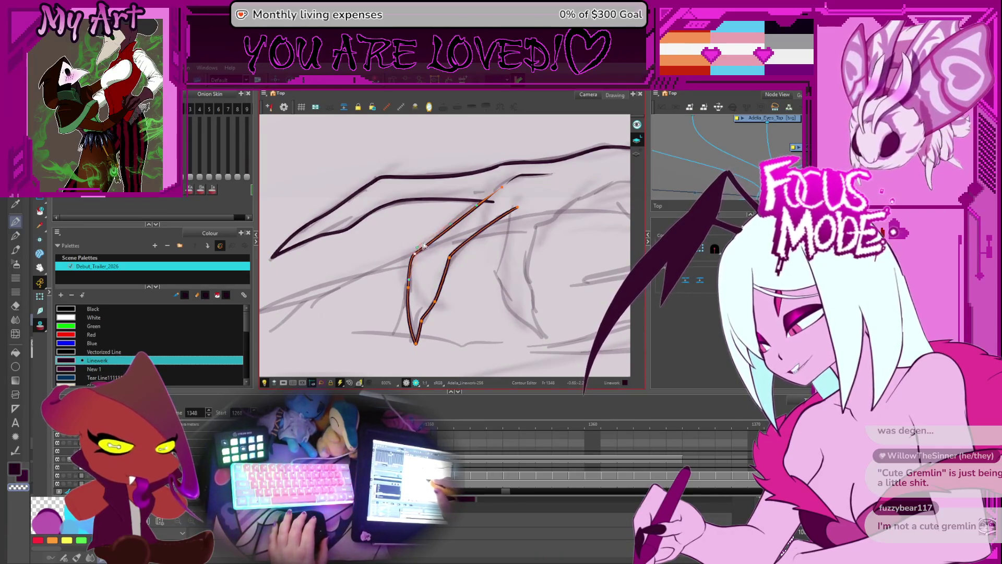
pyautogui.moveTo(425, 244); pyautogui.dragTo(431, 244)
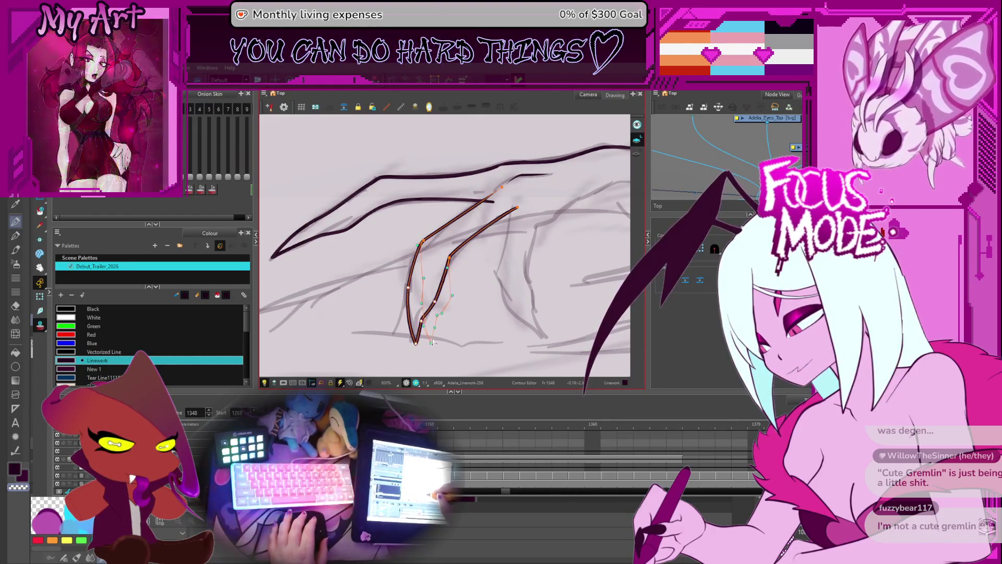
pyautogui.moveTo(425, 326); pyautogui.dragTo(440, 327)
pyautogui.click(469, 298)
# Reselect the V-shaped finger stroke and fine-tune one of its segments against the sketch.
pyautogui.scroll(-3, 462, 297)
pyautogui.scroll(3, 457, 297)
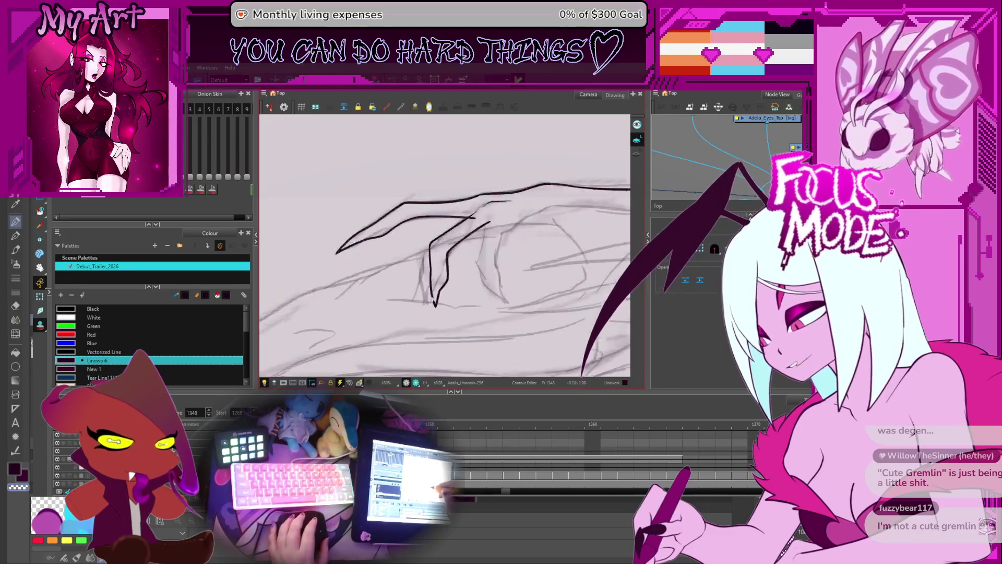
pyautogui.click(452, 298)
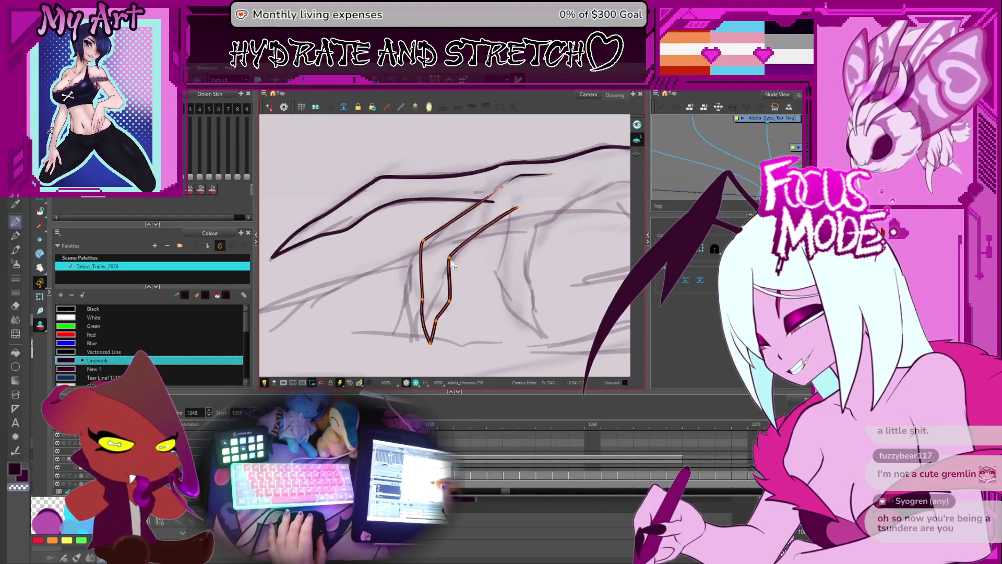
pyautogui.moveTo(508, 241); pyautogui.dragTo(487, 248)
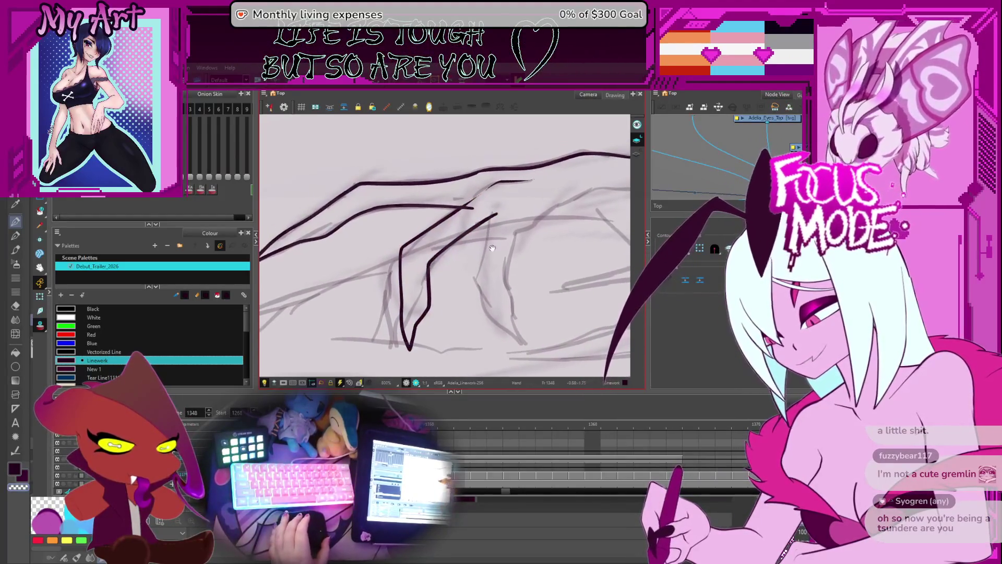
pyautogui.click(450, 253)
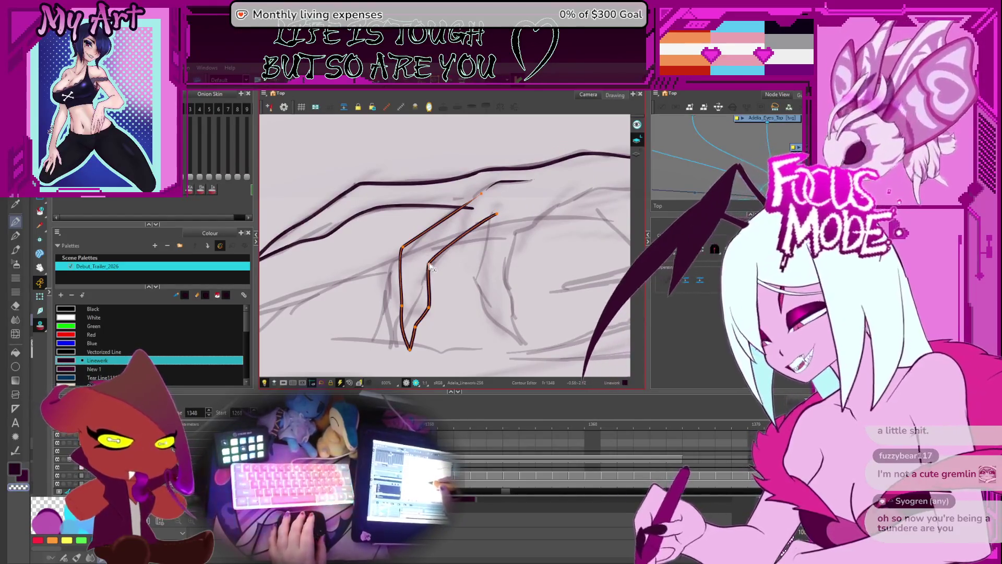
pyautogui.click(429, 305)
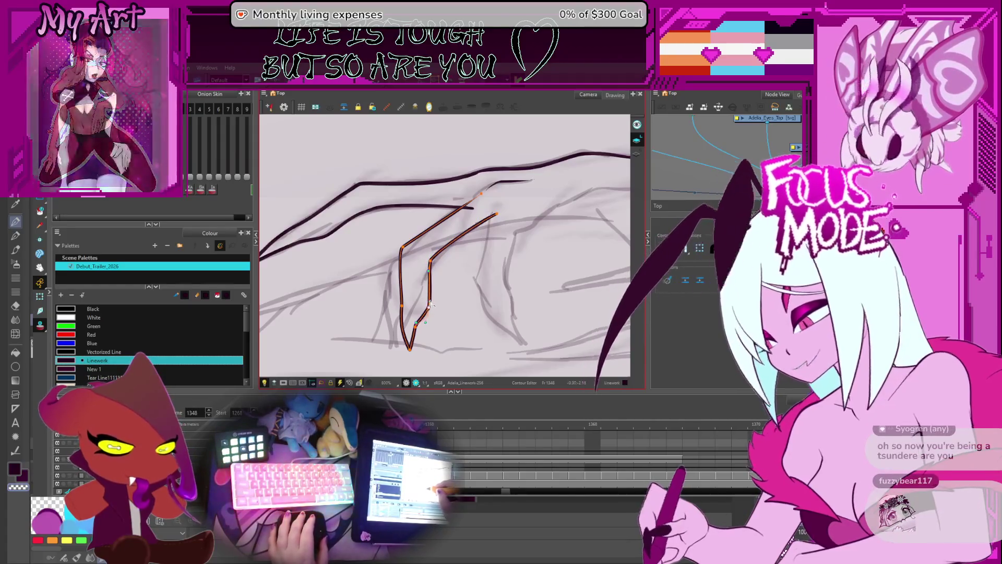
pyautogui.moveTo(418, 325); pyautogui.dragTo(434, 307)
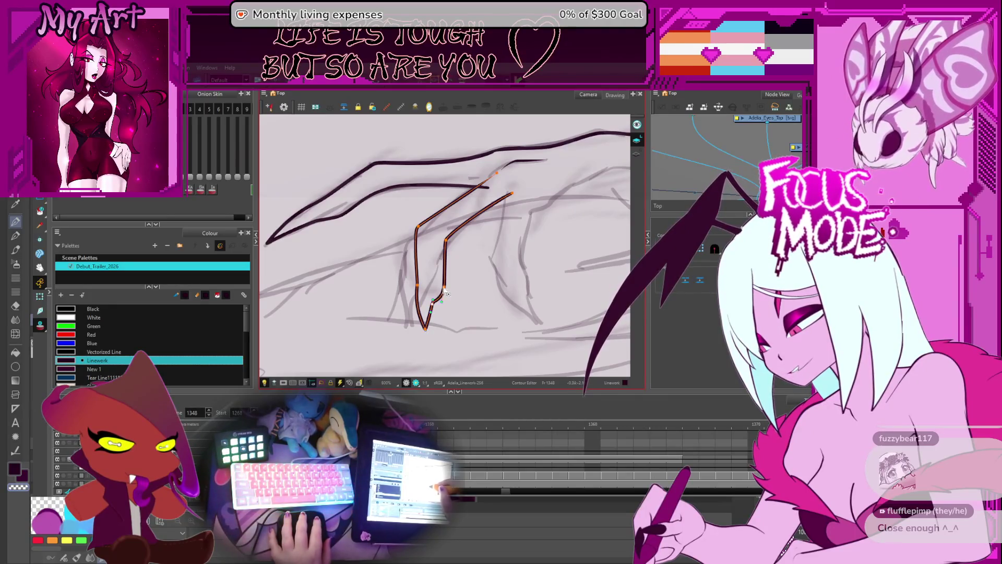
pyautogui.moveTo(453, 245); pyautogui.dragTo(434, 279)
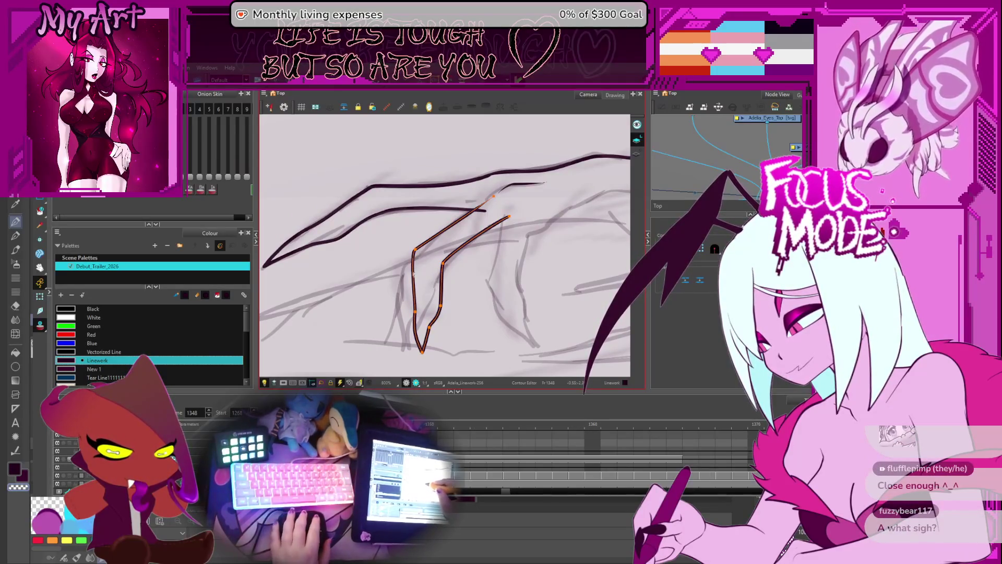
pyautogui.moveTo(427, 308); pyautogui.dragTo(420, 276)
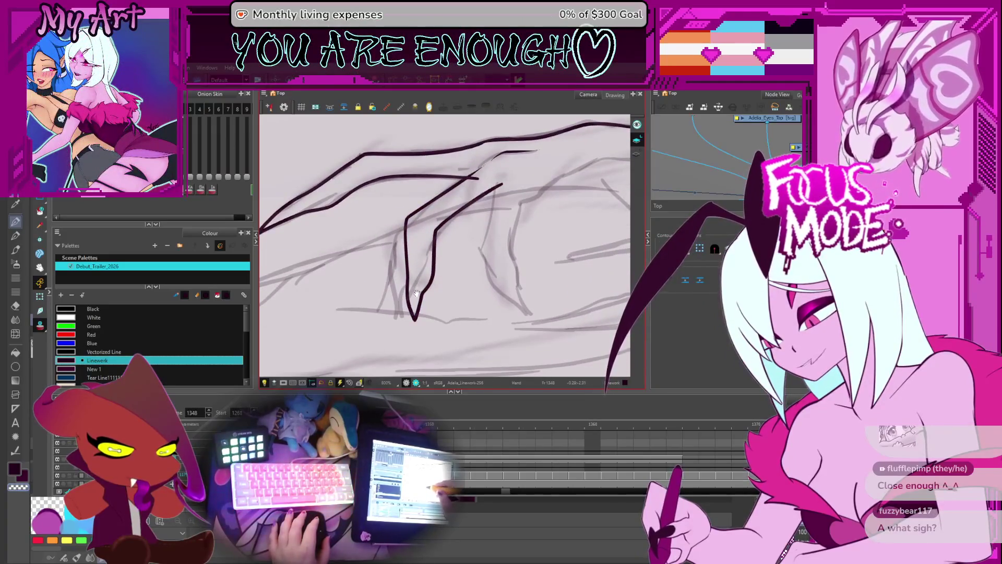
pyautogui.click(437, 233)
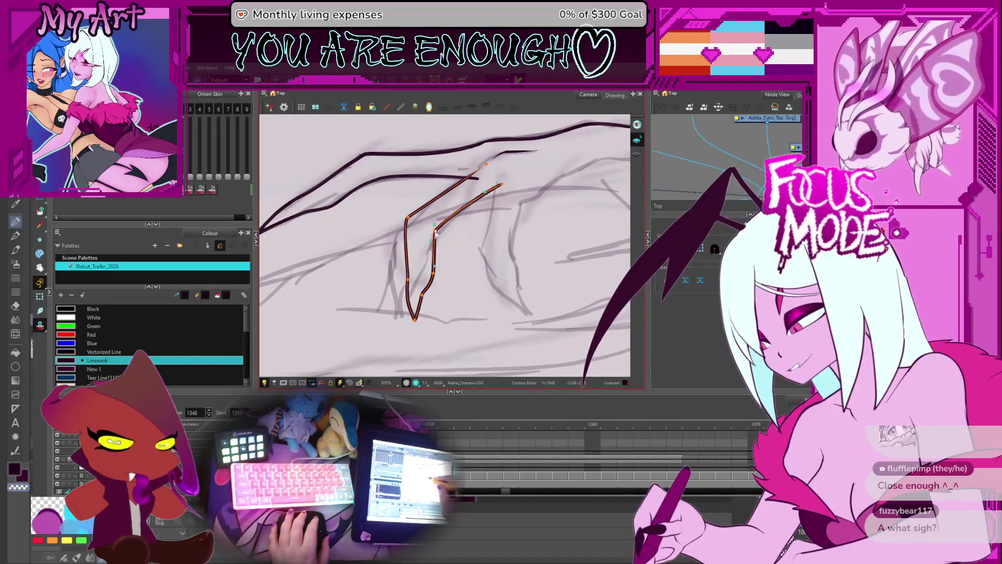
pyautogui.moveTo(441, 235); pyautogui.dragTo(419, 273)
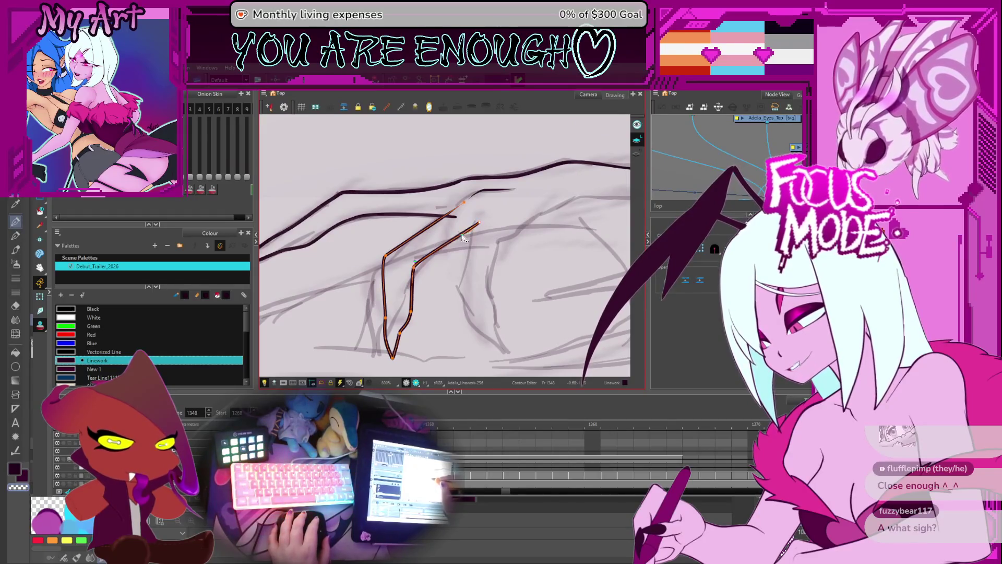
pyautogui.moveTo(479, 231)
pyautogui.mouseDown()
pyautogui.moveTo(466, 202)
pyautogui.moveTo(421, 281)
pyautogui.mouseUp()
pyautogui.hotkey('alt', '/')
# Redraw the finger line with an upward hook and draw the finger's second side.
pyautogui.scroll(1, 422, 281)
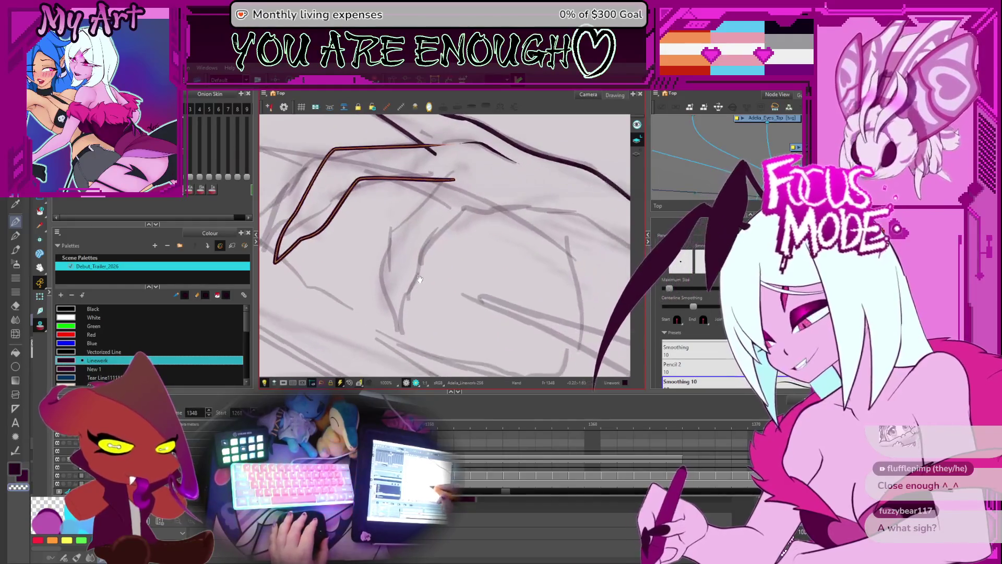
pyautogui.moveTo(408, 356); pyautogui.dragTo(460, 295)
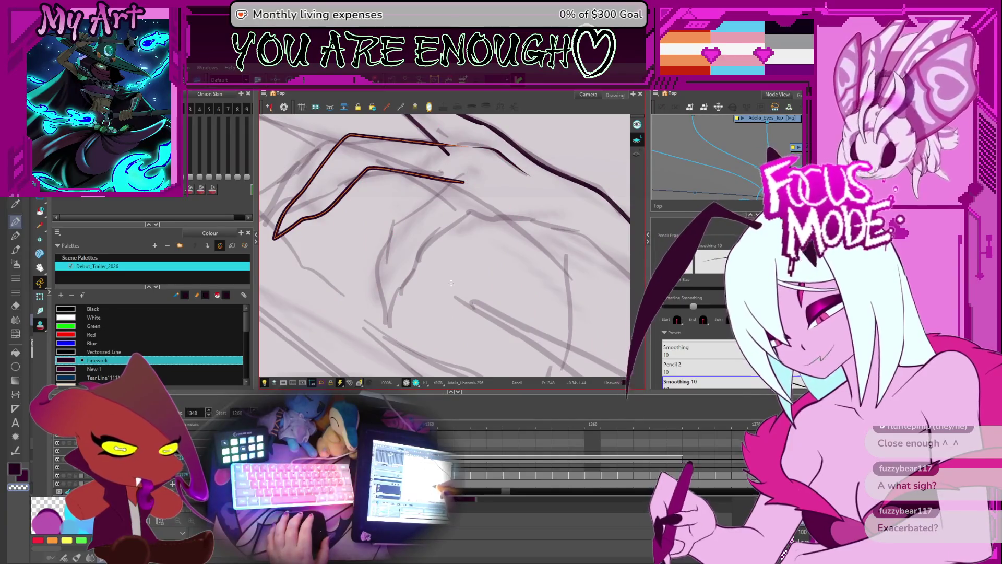
pyautogui.moveTo(451, 283); pyautogui.dragTo(461, 290)
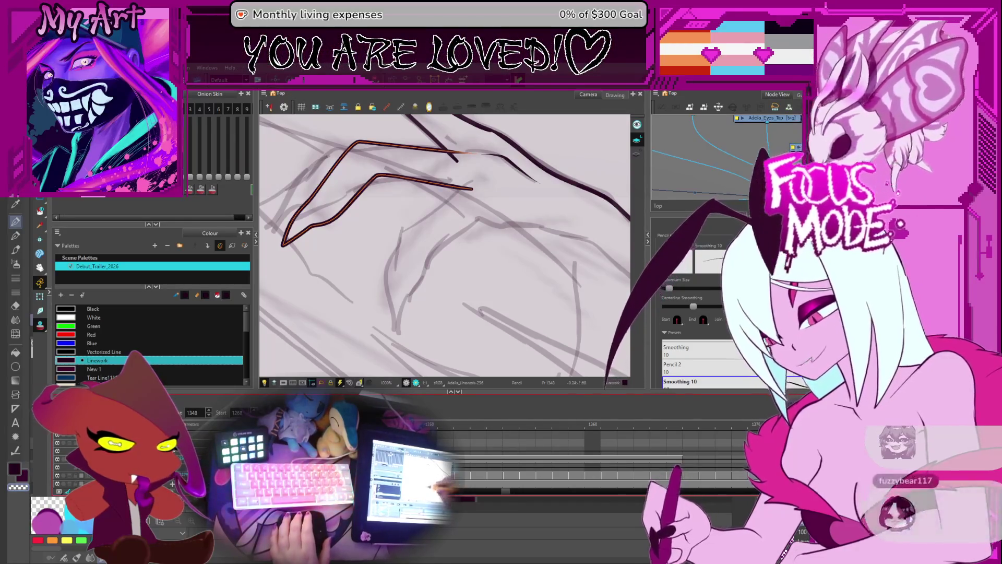
pyautogui.press('Escape')
pyautogui.moveTo(514, 255)
pyautogui.mouseDown()
pyautogui.moveTo(401, 321)
pyautogui.moveTo(406, 268)
pyautogui.mouseUp()
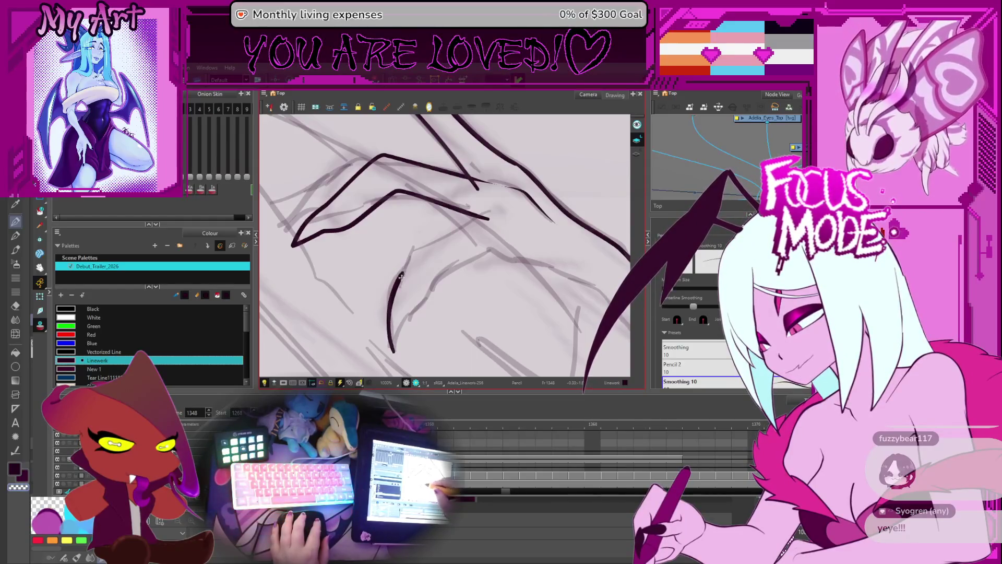
pyautogui.hotkey('ctrl', 'z')
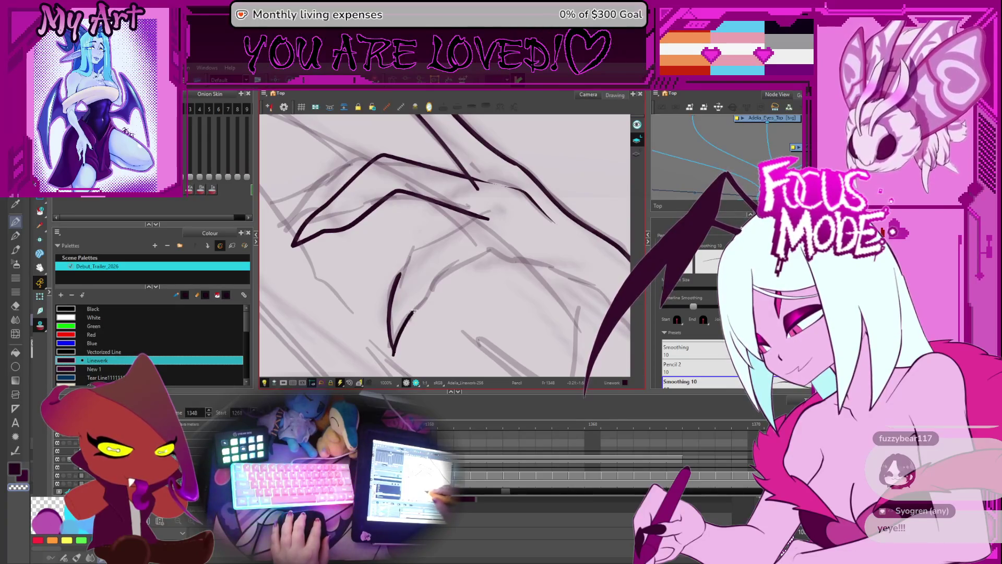
pyautogui.moveTo(408, 324)
pyautogui.mouseDown()
pyautogui.moveTo(459, 264)
pyautogui.moveTo(504, 243)
pyautogui.mouseUp()
pyautogui.hotkey('alt', 's')
pyautogui.hotkey('alt', '/')
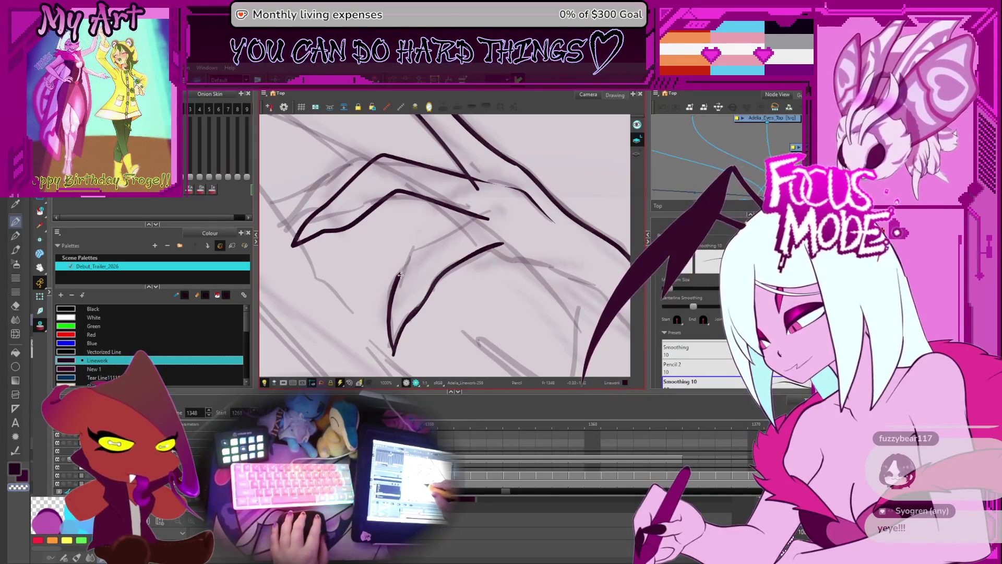
# Select the finger strokes in the Contour Editor and lengthen the left stroke's top upward.
pyautogui.hotkey('alt', 'q')
pyautogui.click(401, 276)
pyautogui.click(399, 291)
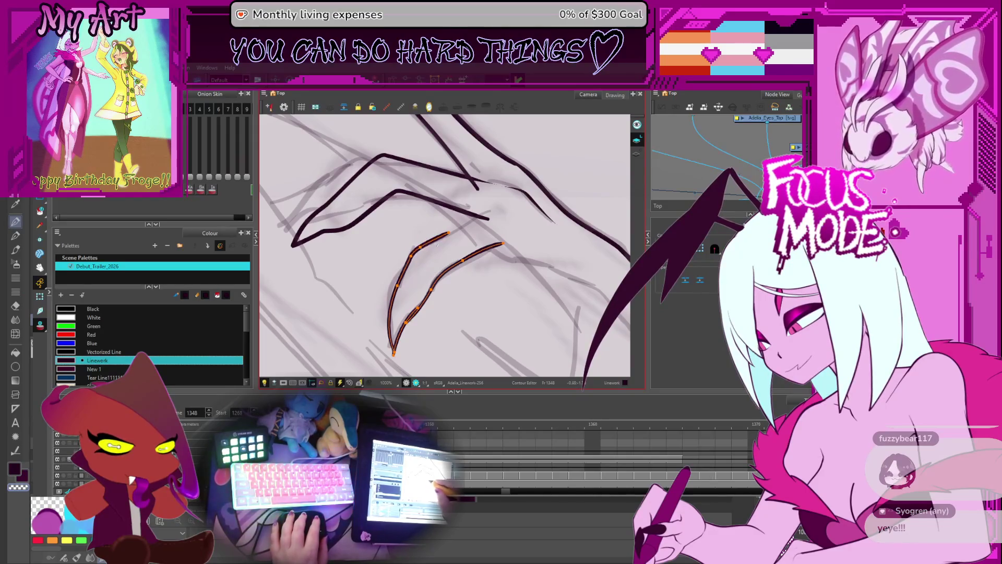
pyautogui.moveTo(435, 243); pyautogui.dragTo(433, 300)
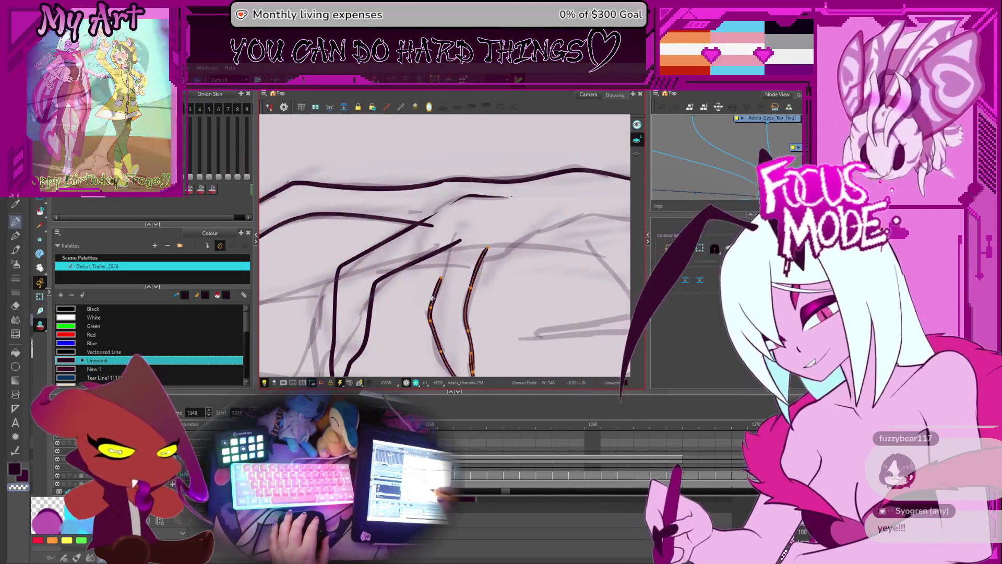
pyautogui.click(432, 316)
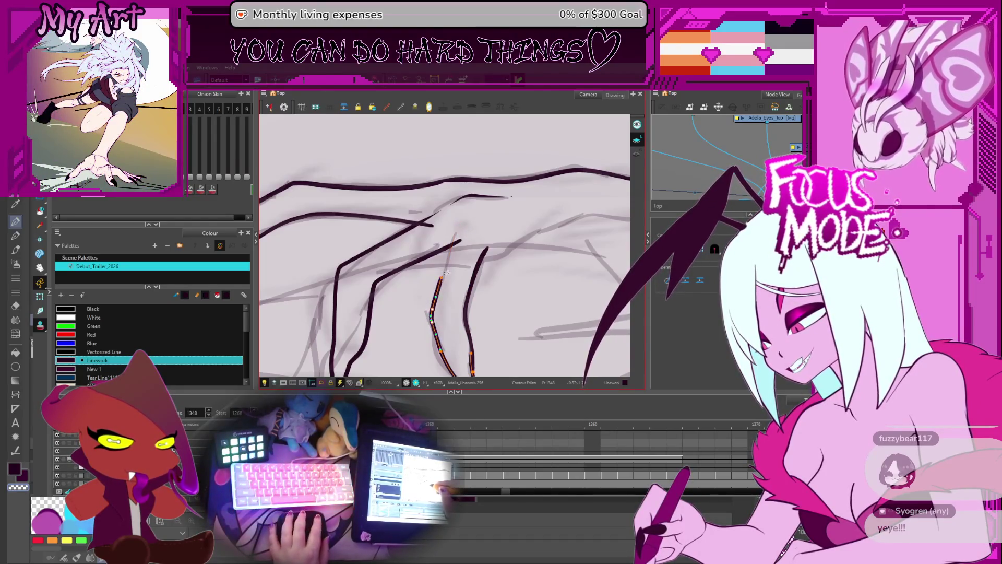
pyautogui.keyDown('shift'); pyautogui.click(477, 272); pyautogui.keyUp('shift')
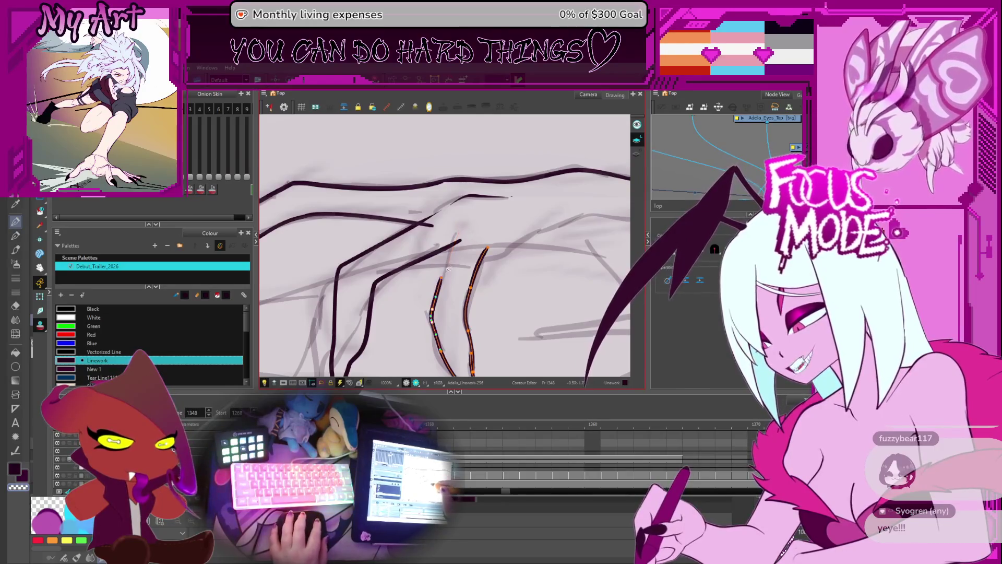
pyautogui.moveTo(444, 279); pyautogui.dragTo(458, 229)
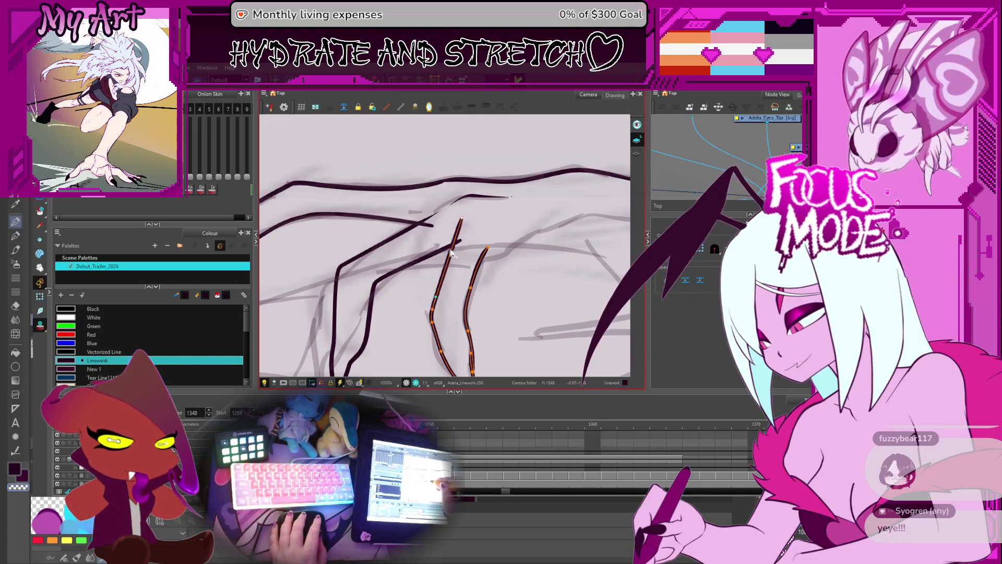
pyautogui.moveTo(453, 255)
pyautogui.mouseDown()
pyautogui.moveTo(433, 276)
pyautogui.moveTo(450, 242)
pyautogui.mouseUp()
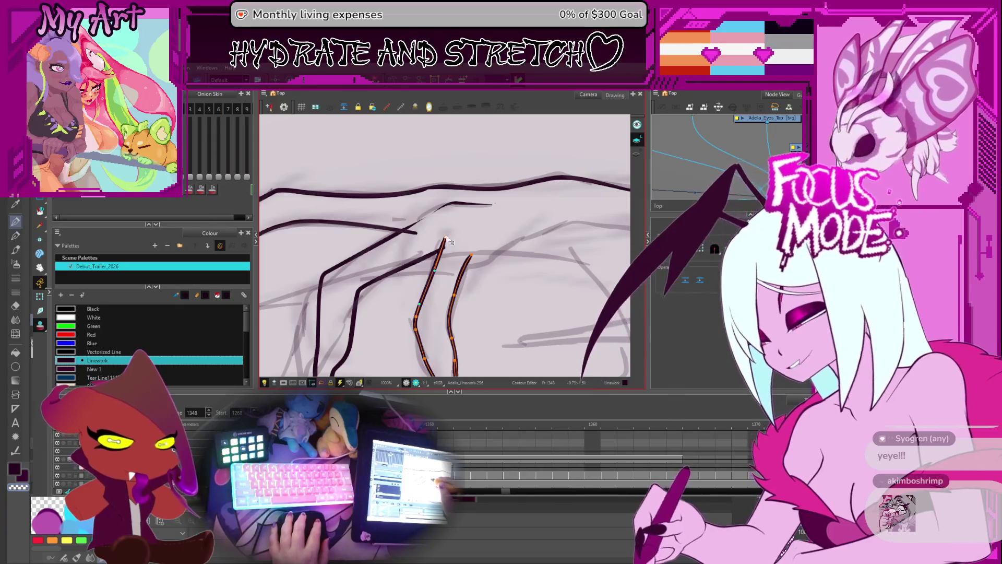
pyautogui.click(471, 257)
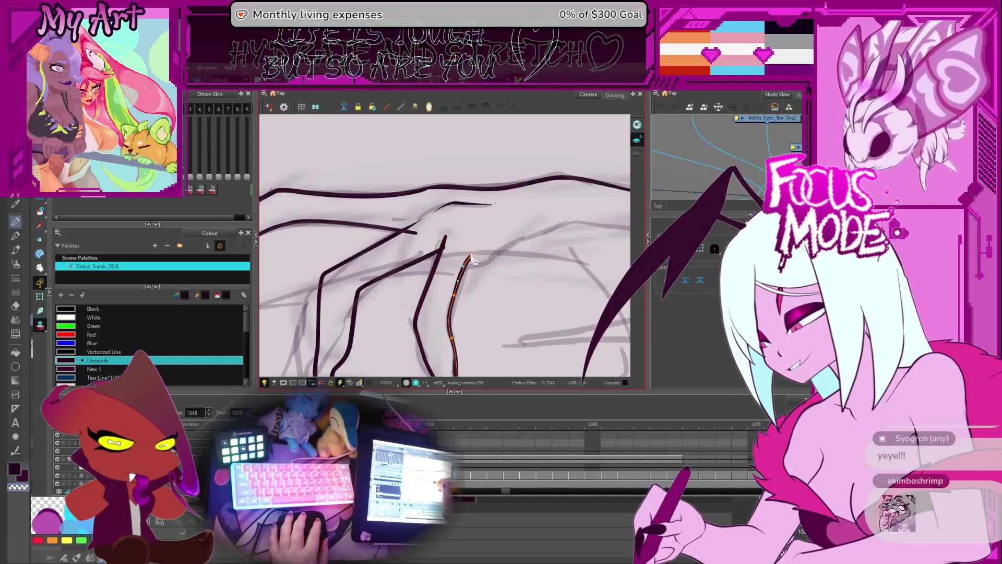
pyautogui.moveTo(474, 246); pyautogui.dragTo(450, 233)
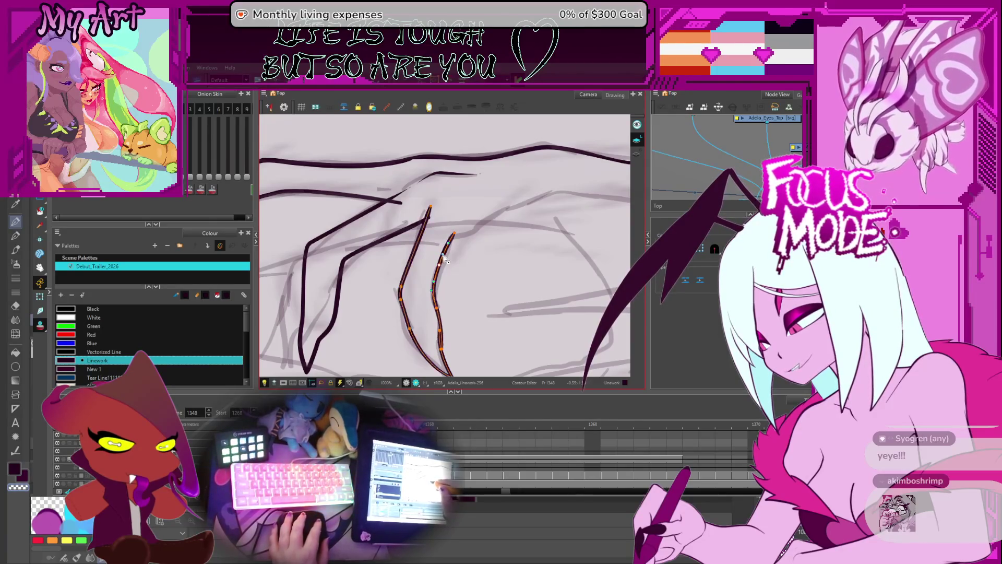
pyautogui.moveTo(445, 218); pyautogui.dragTo(442, 256)
pyautogui.scroll(-5, 428, 252)
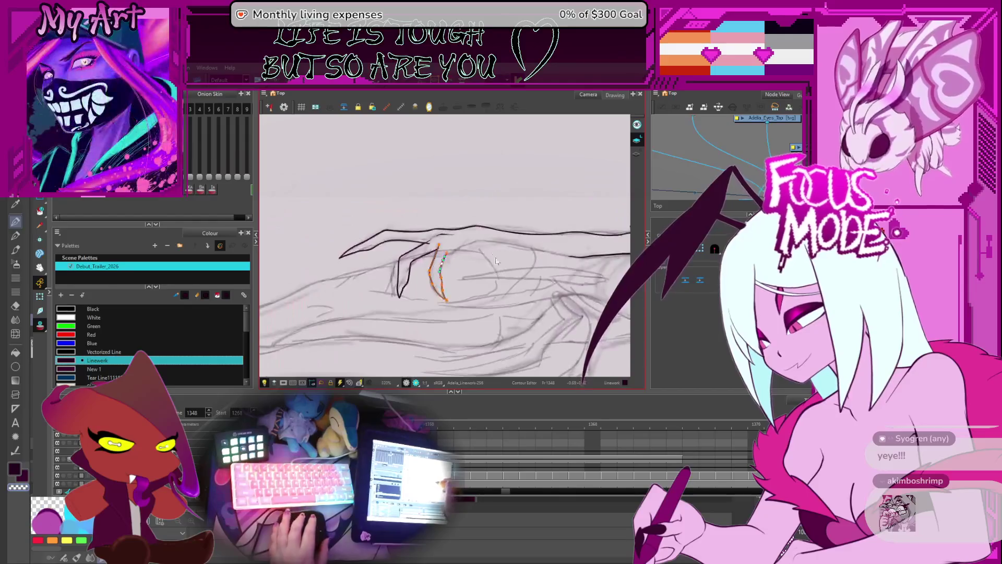
# Select the vertical and diagonal finger strokes in the Pencil Editor and taper their thickness.
pyautogui.scroll(6, 470, 226)
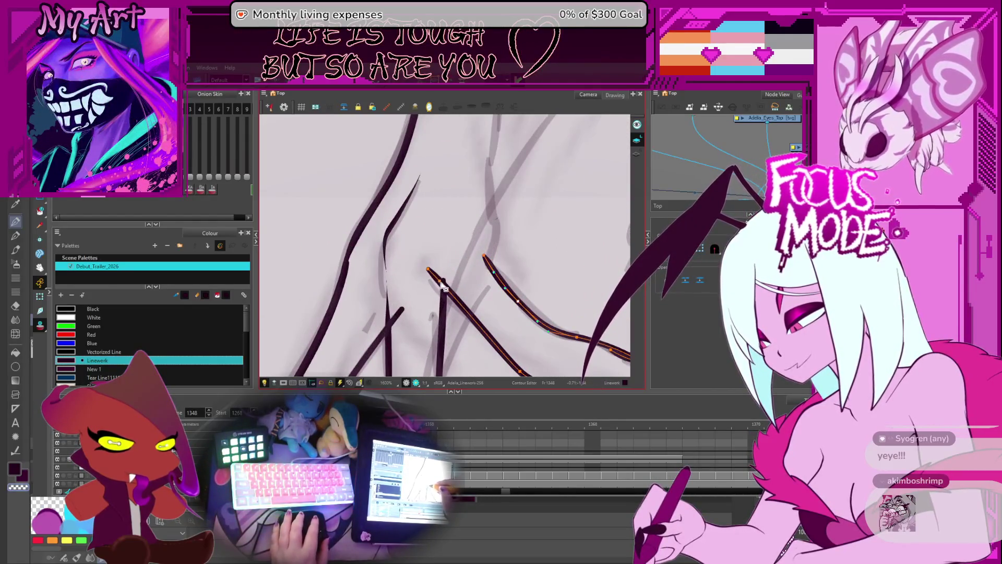
pyautogui.click(442, 286)
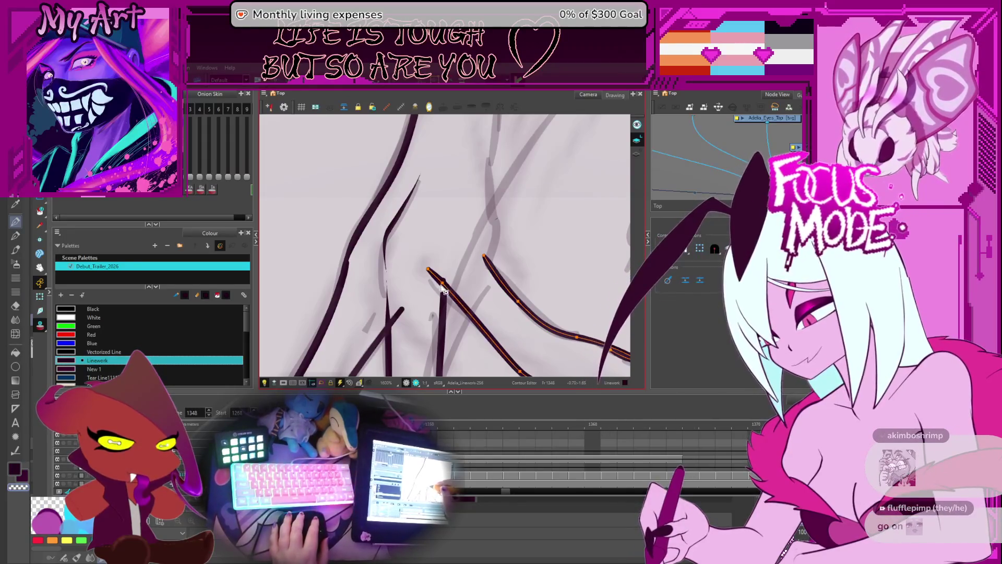
pyautogui.moveTo(463, 249)
pyautogui.mouseDown()
pyautogui.moveTo(413, 258)
pyautogui.moveTo(410, 238)
pyautogui.mouseUp()
pyautogui.scroll(1, 411, 259)
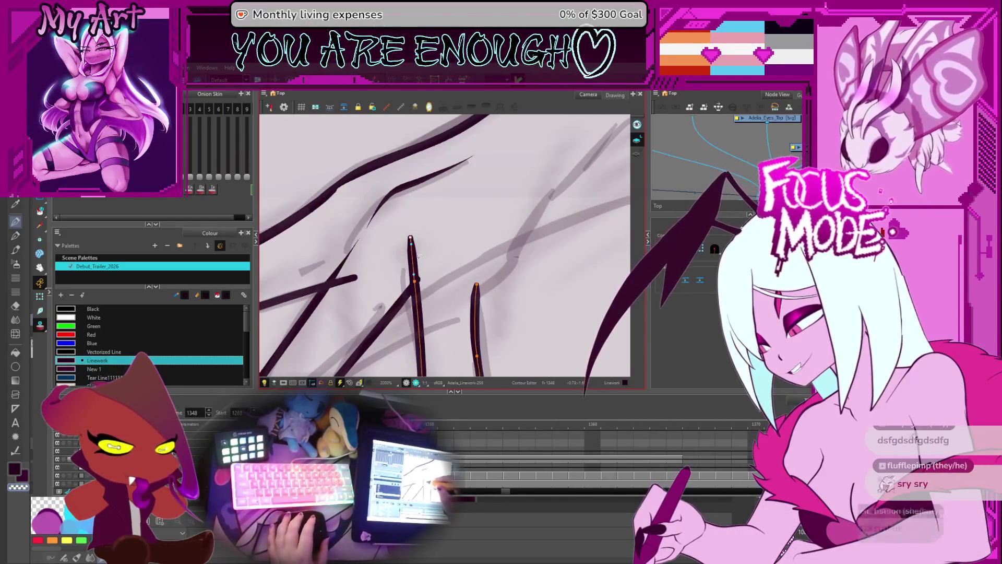
pyautogui.press('space')
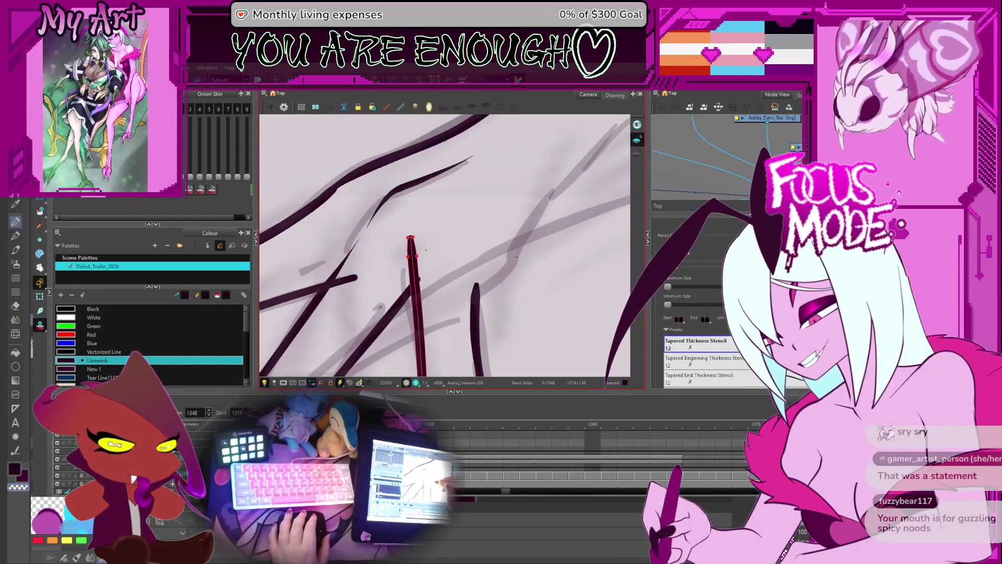
pyautogui.press('space')
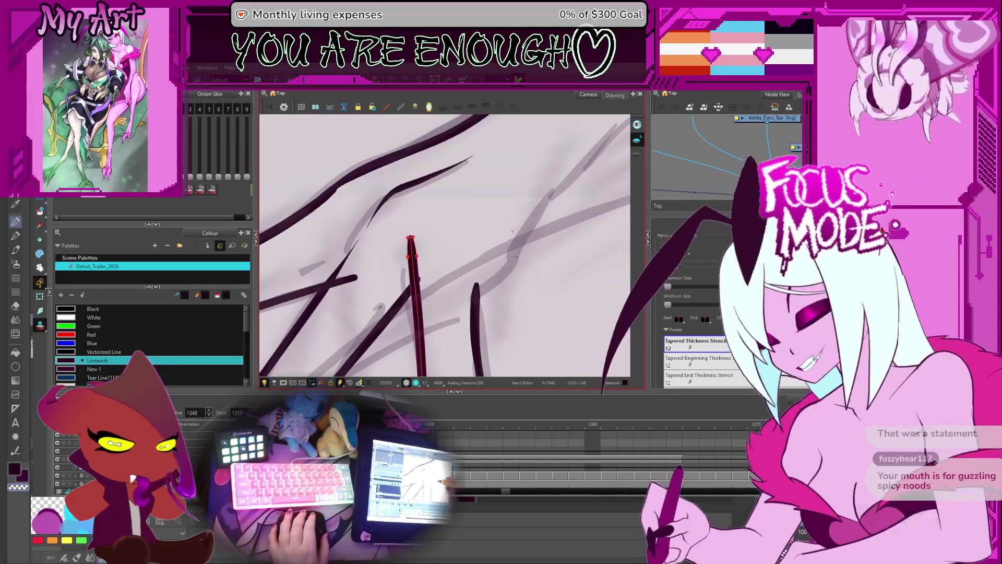
pyautogui.keyDown('shift'); pyautogui.click(441, 286); pyautogui.keyUp('shift')
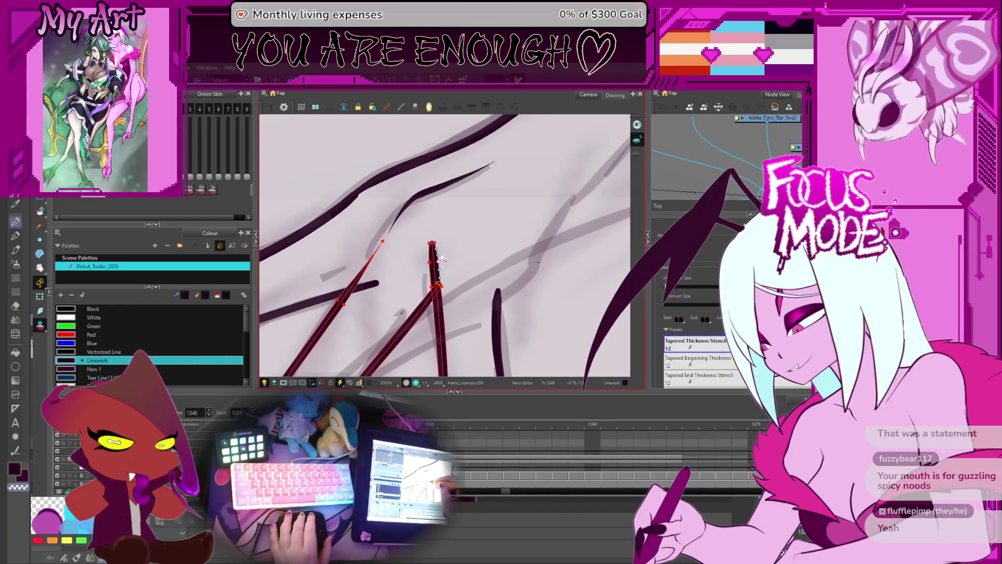
pyautogui.press('Escape')
pyautogui.scroll(-5, 464, 237)
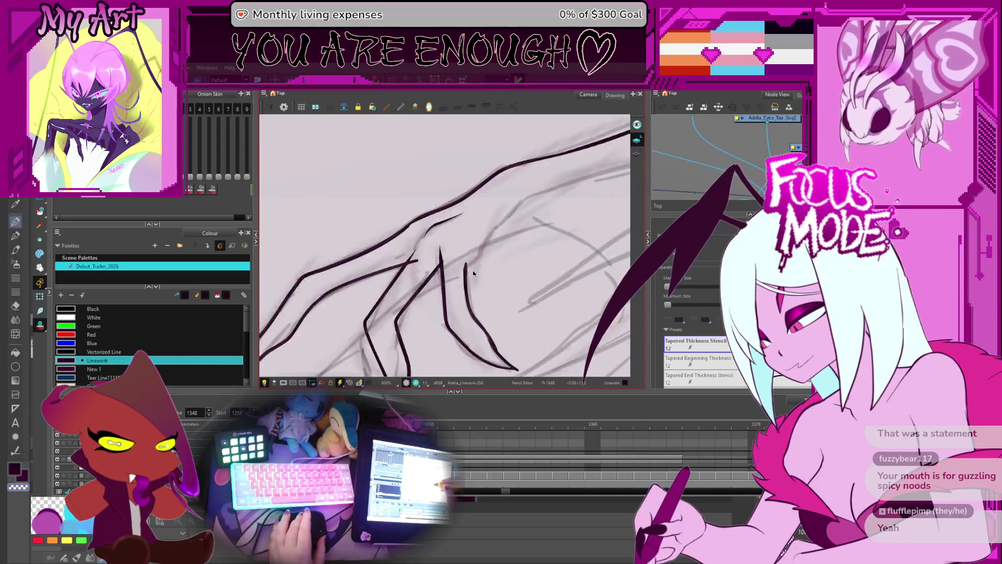
# Select the right and left finger strokes in the Contour Editor and reframe the view.
pyautogui.hotkey('alt', 'q')
pyautogui.click(466, 274)
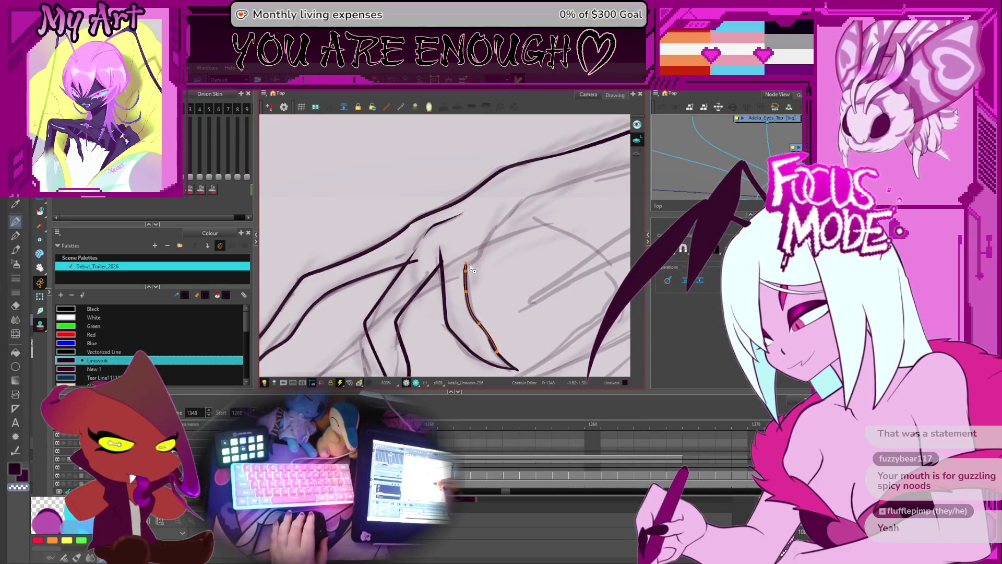
pyautogui.click(468, 273)
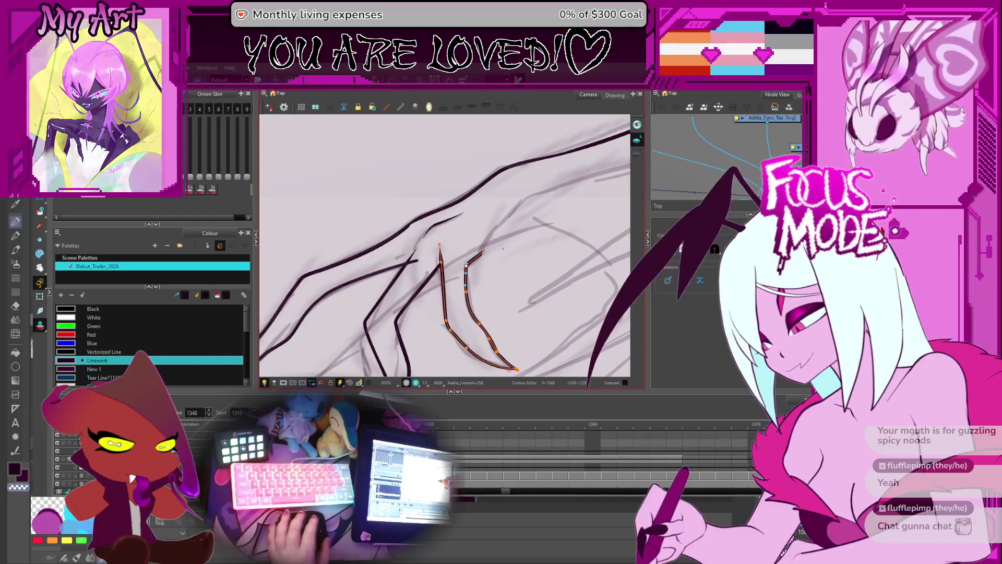
pyautogui.moveTo(500, 238)
pyautogui.mouseDown()
pyautogui.moveTo(522, 272)
pyautogui.moveTo(506, 219)
pyautogui.mouseUp()
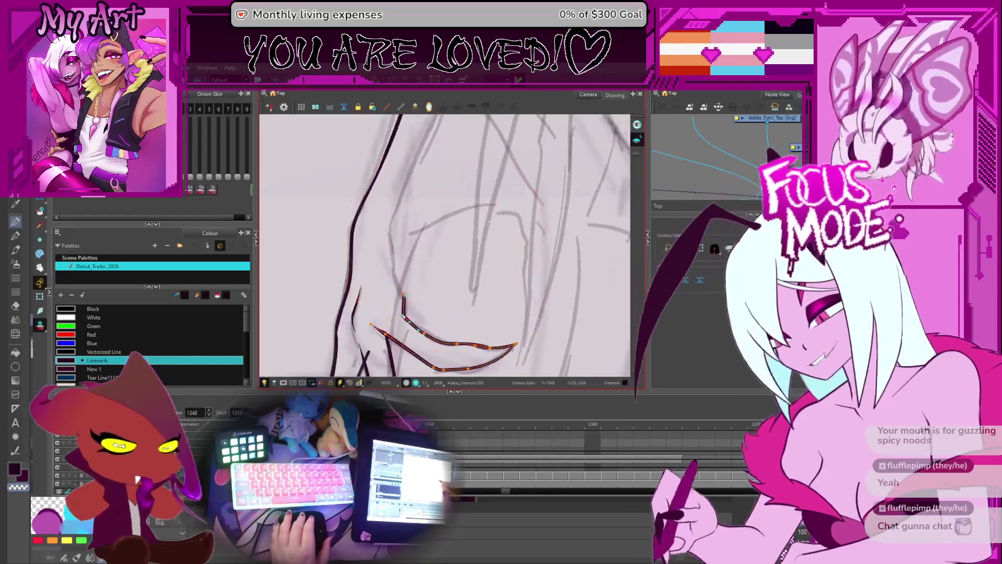
pyautogui.moveTo(478, 277)
pyautogui.mouseDown()
pyautogui.moveTo(484, 267)
pyautogui.moveTo(530, 286)
pyautogui.mouseUp()
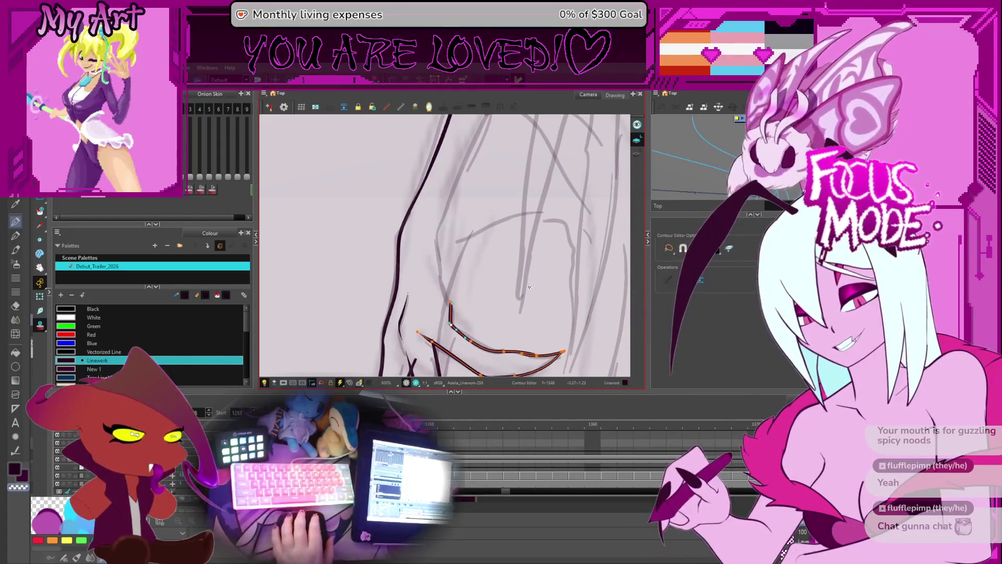
pyautogui.press('1')
pyautogui.press('2')
pyautogui.press('2')
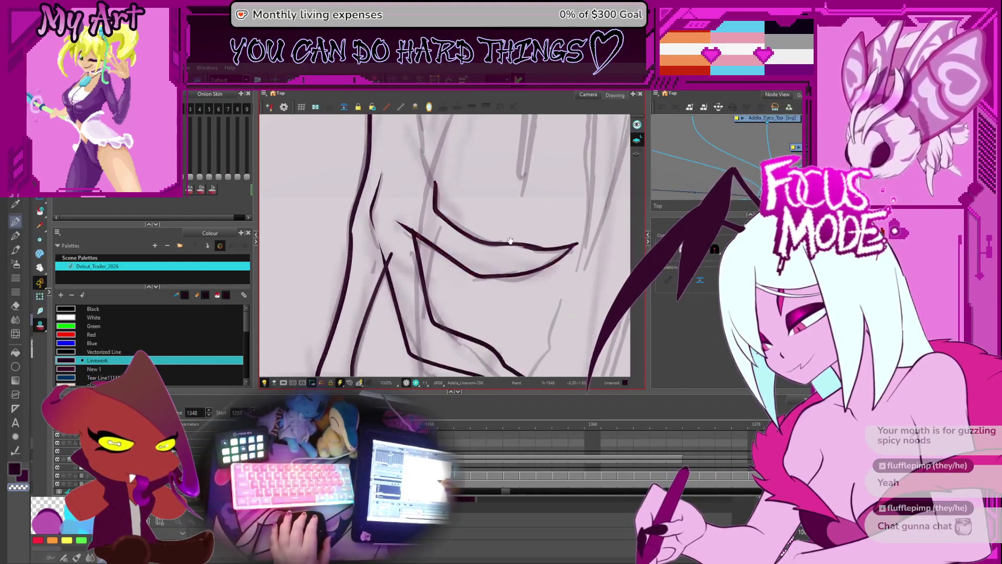
pyautogui.moveTo(555, 258); pyautogui.dragTo(569, 343)
# Select the fingertip curve and pull the finger stroke's top end up-right.
pyautogui.click(450, 289)
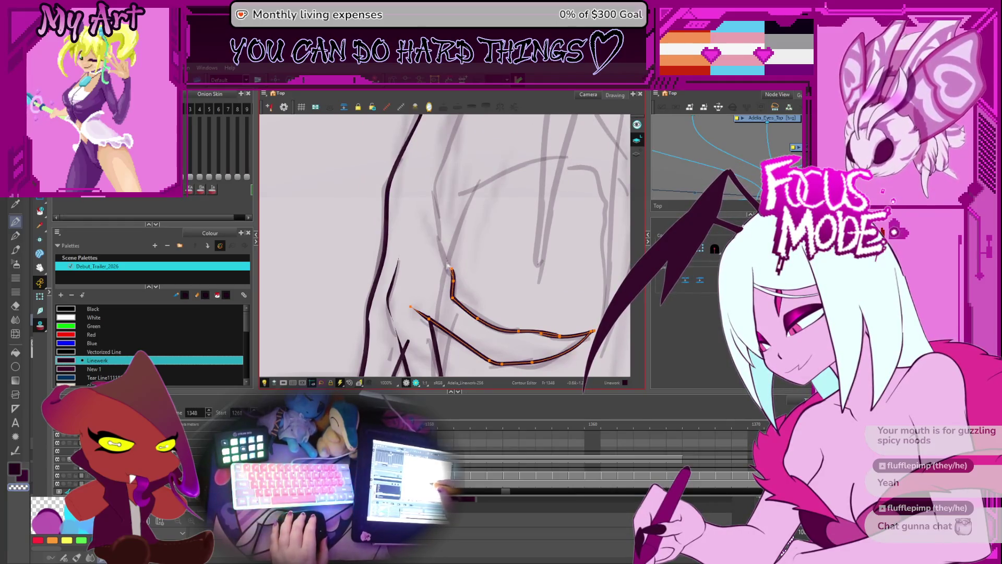
pyautogui.moveTo(450, 268)
pyautogui.mouseDown()
pyautogui.moveTo(487, 277)
pyautogui.moveTo(459, 285)
pyautogui.mouseUp()
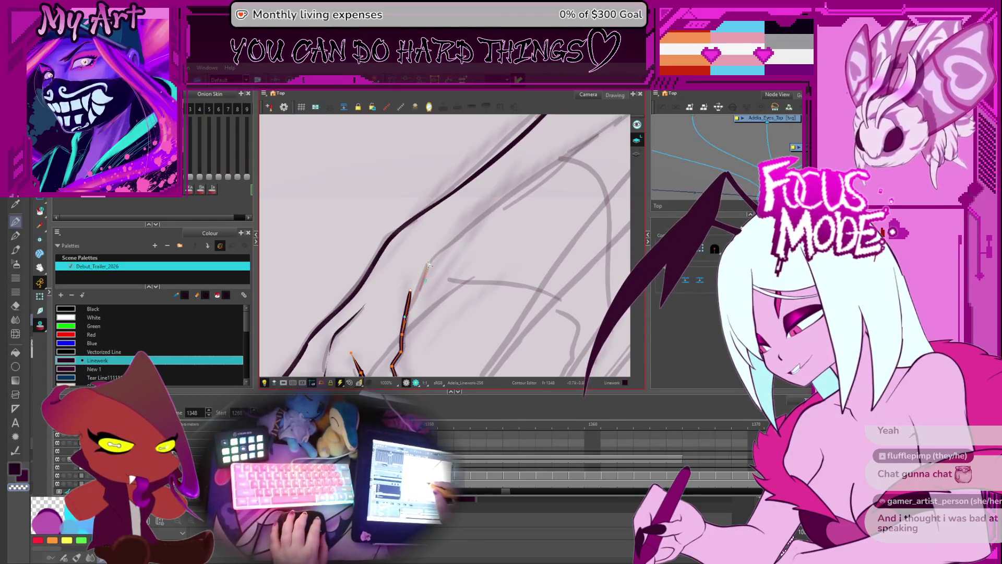
pyautogui.moveTo(429, 261); pyautogui.dragTo(452, 245)
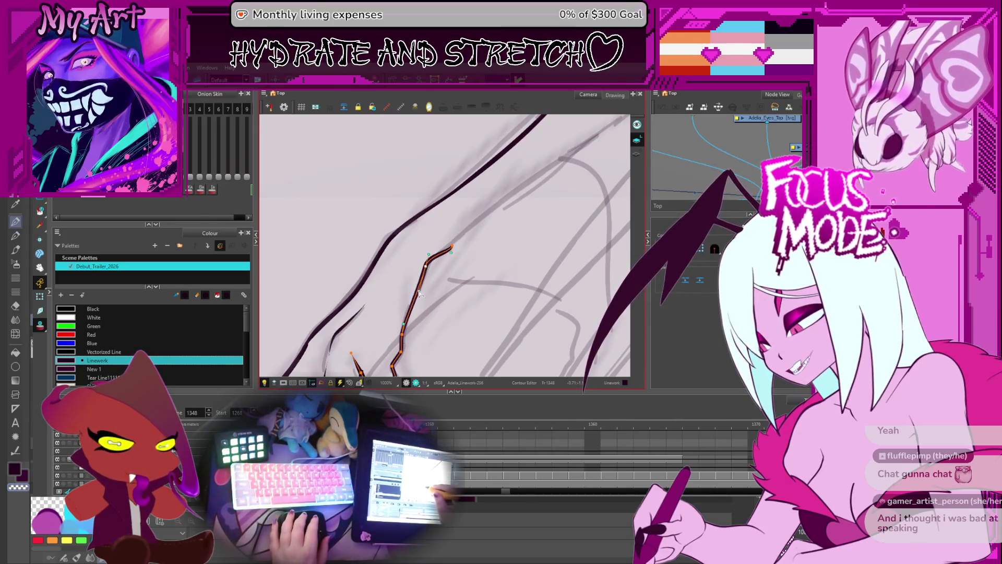
pyautogui.moveTo(418, 313); pyautogui.dragTo(418, 313)
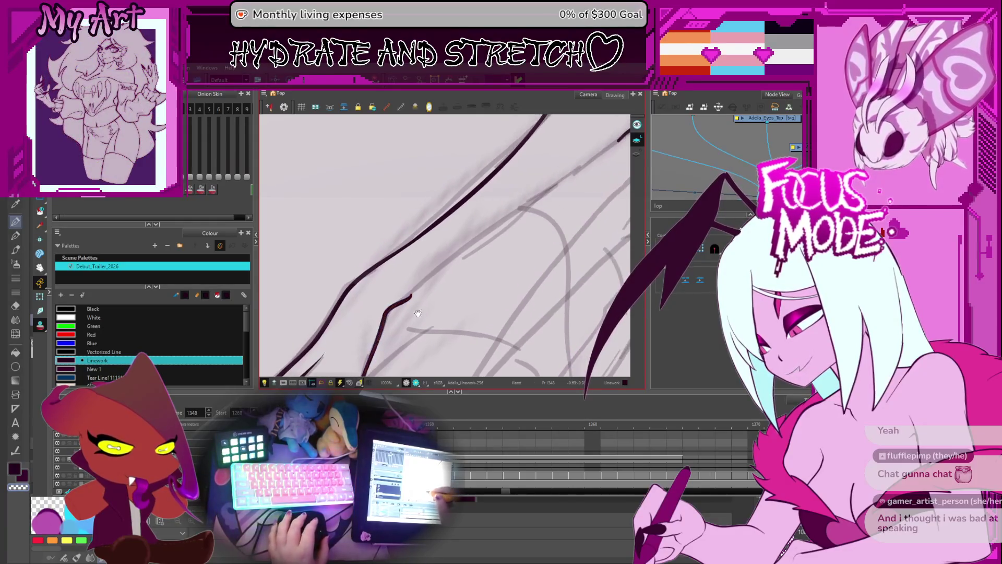
# Drag the thin finger line's endpoint further up along the arm's edge, beneath the outline.
pyautogui.scroll(-4, 475, 239)
pyautogui.scroll(2, 443, 264)
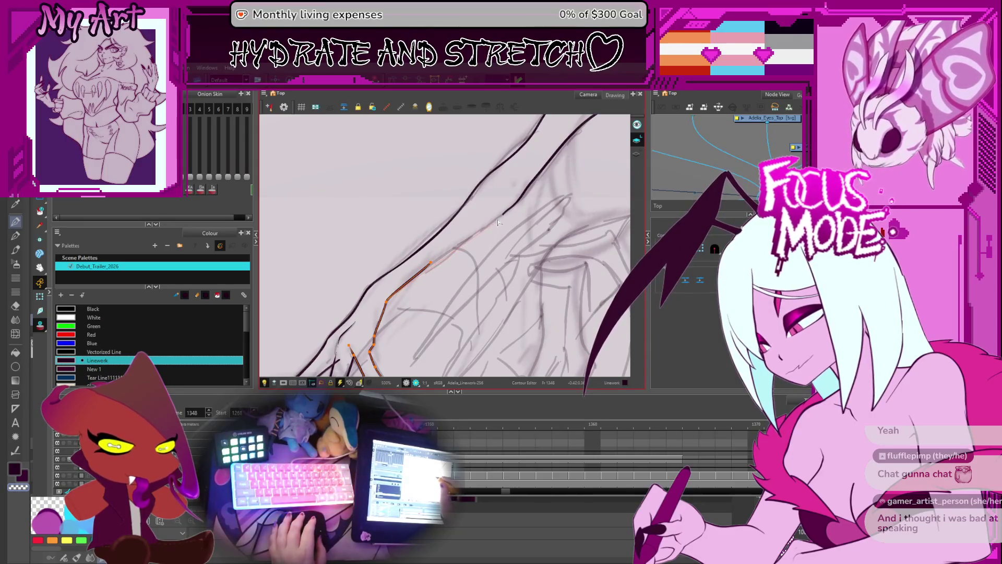
pyautogui.moveTo(504, 218); pyautogui.dragTo(503, 216)
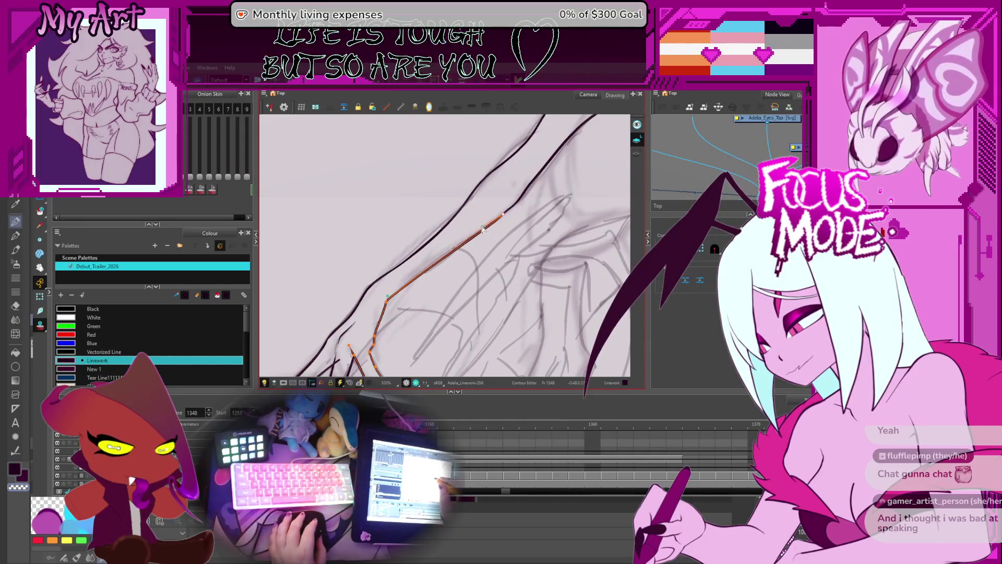
# Reset the view rotation to upright and zoom out to frame the whole character.
pyautogui.scroll(4, 483, 230)
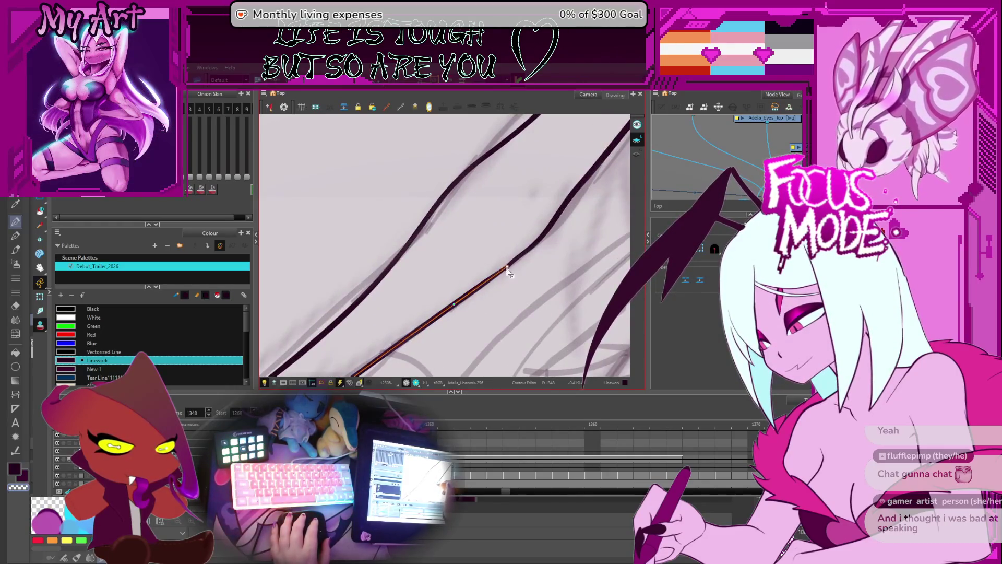
pyautogui.scroll(-5, 508, 284)
pyautogui.scroll(-5, 508, 284)
pyautogui.moveTo(507, 284); pyautogui.dragTo(507, 238)
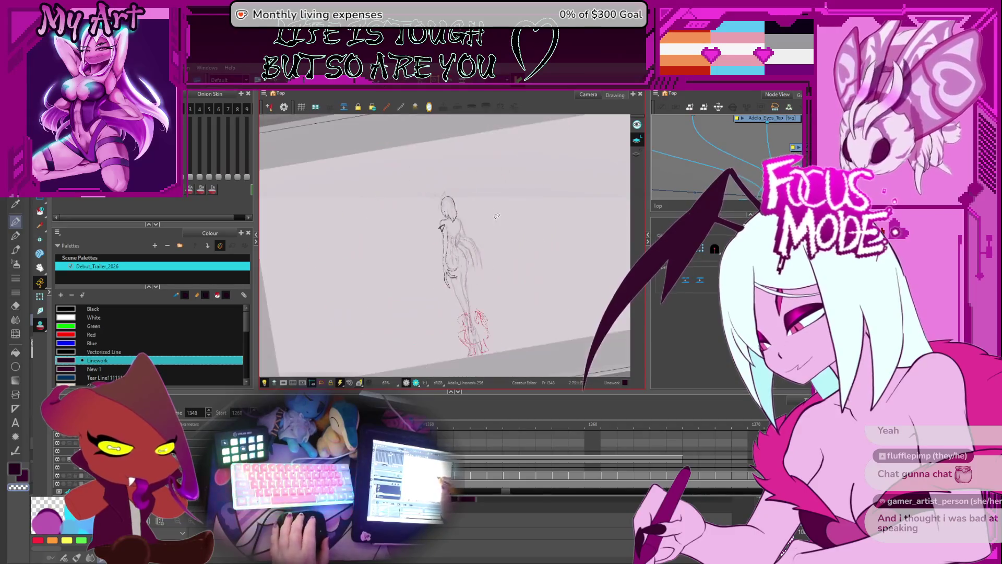
pyautogui.hotkey('shift', 'x')
pyautogui.scroll(3, 501, 263)
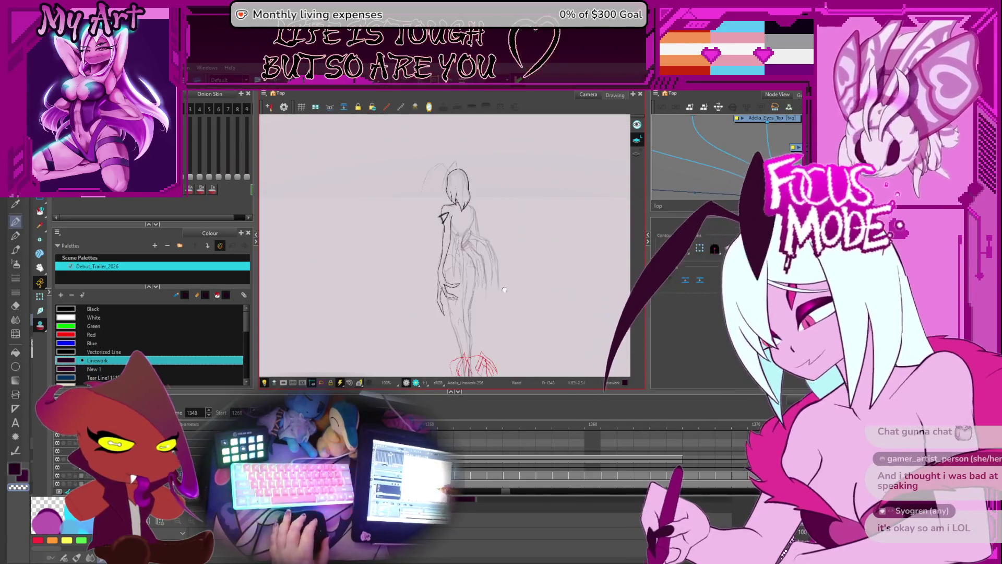
pyautogui.moveTo(476, 262); pyautogui.dragTo(424, 246)
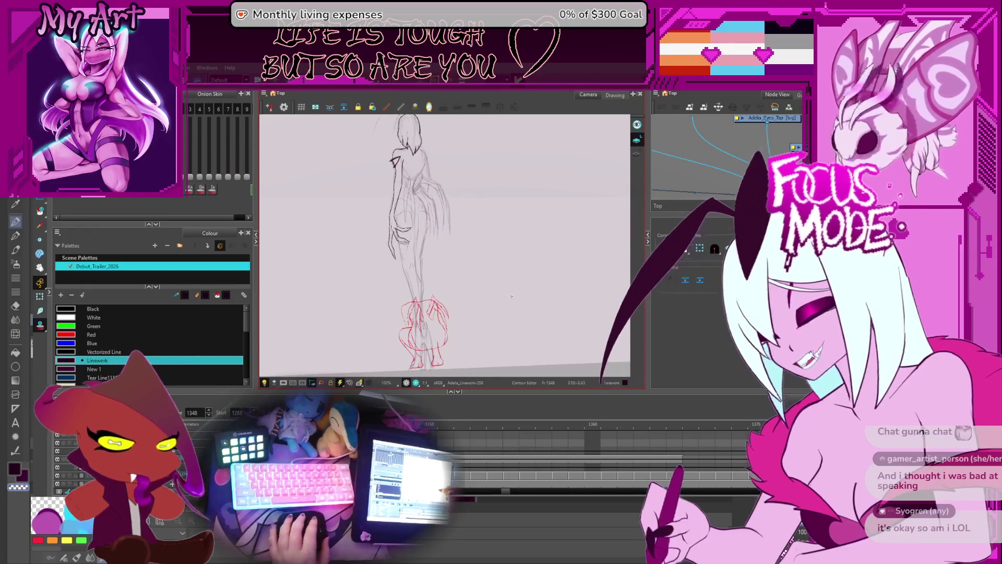
pyautogui.moveTo(527, 263); pyautogui.dragTo(535, 269)
pyautogui.scroll(-5, 479, 435)
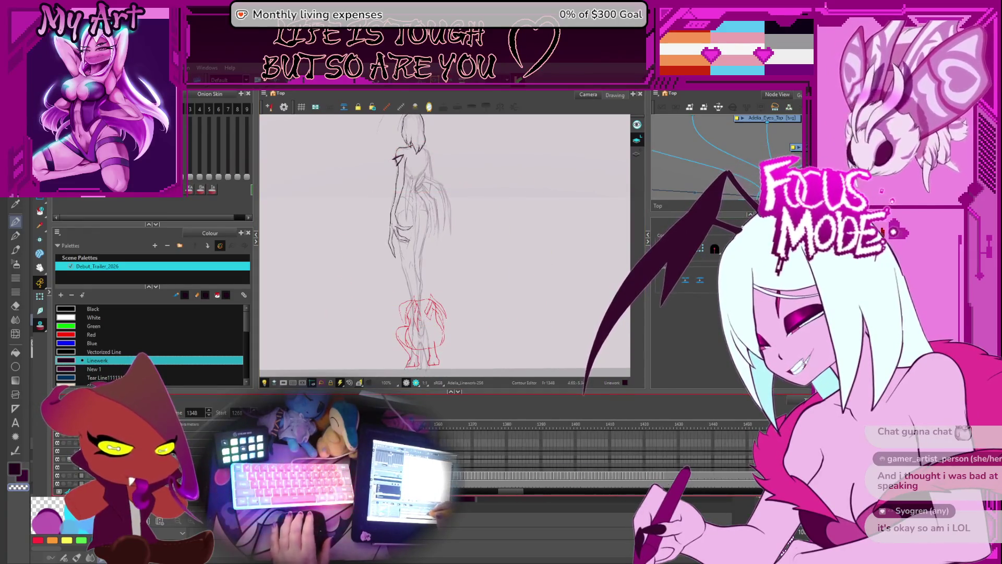
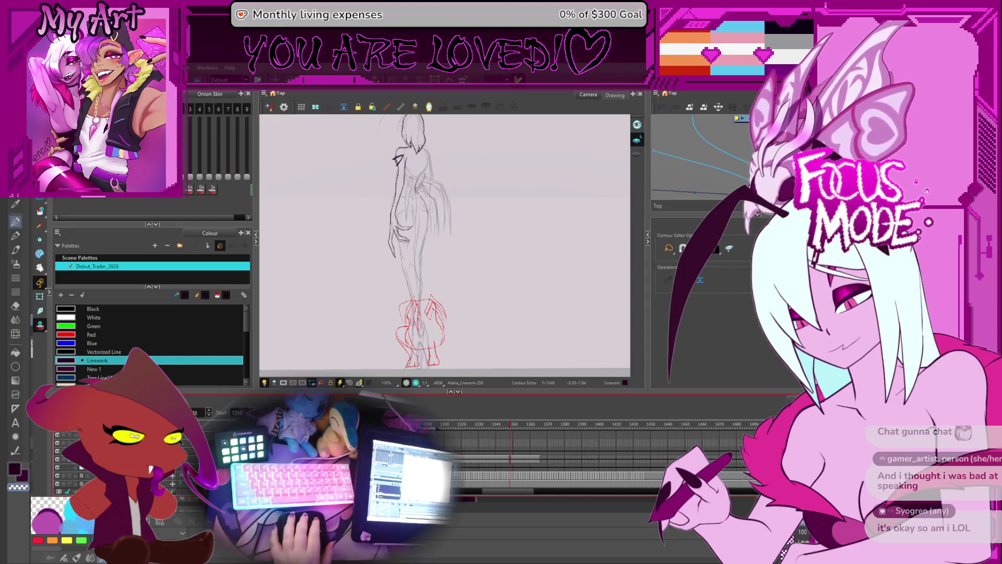
# Zoom in and tilt the view over the character's head and shoulder.
pyautogui.scroll(-2, 506, 241)
pyautogui.scroll(2, 507, 241)
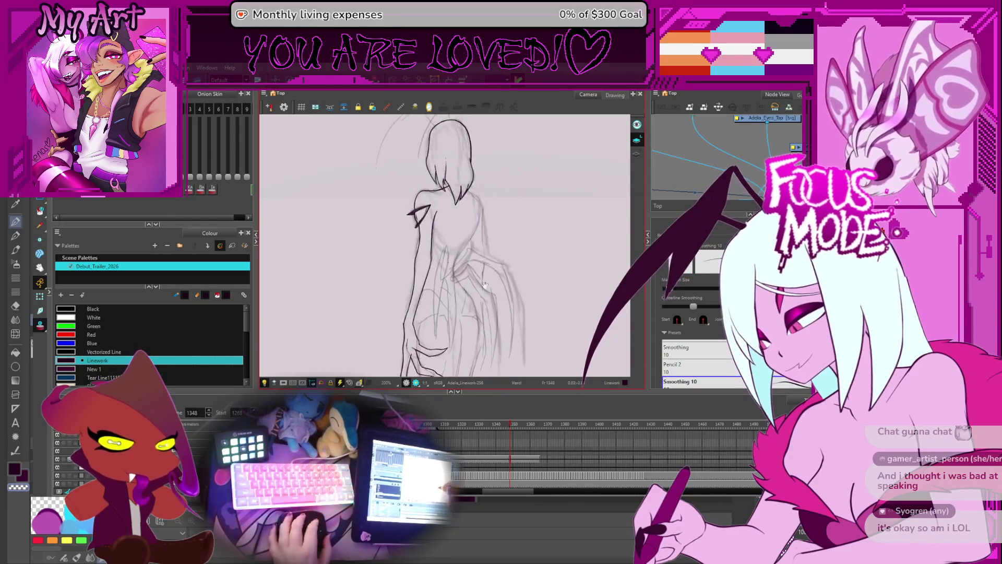
pyautogui.scroll(3, 492, 293)
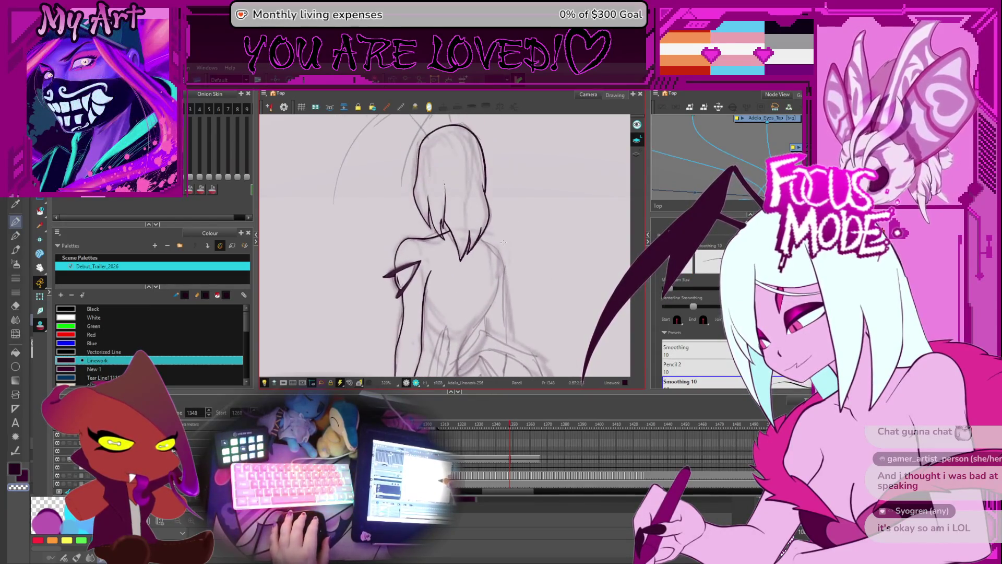
pyautogui.moveTo(505, 243)
pyautogui.mouseDown()
pyautogui.moveTo(475, 313)
pyautogui.moveTo(446, 232)
pyautogui.mouseUp()
pyautogui.scroll(1, 447, 232)
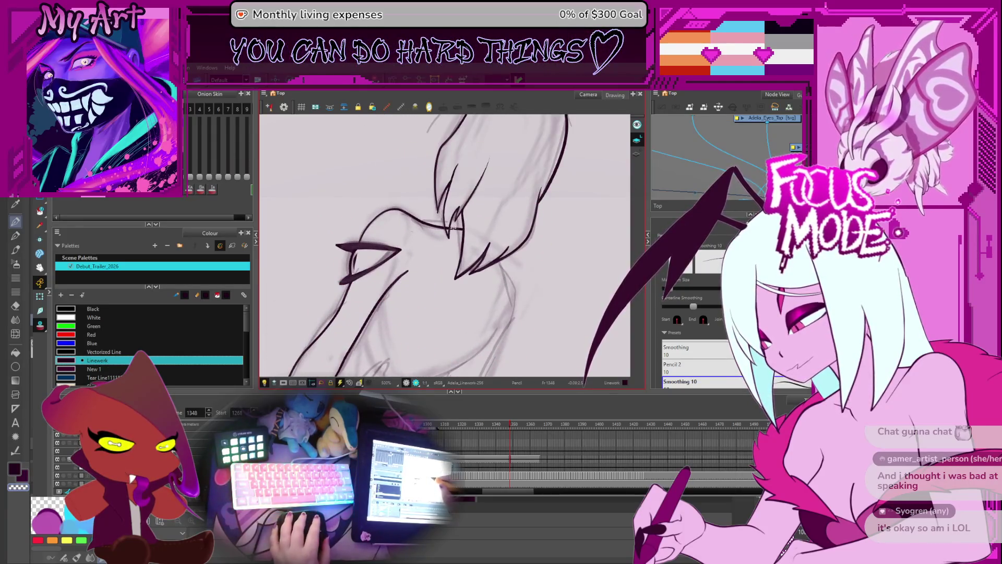
pyautogui.moveTo(453, 229); pyautogui.dragTo(431, 260)
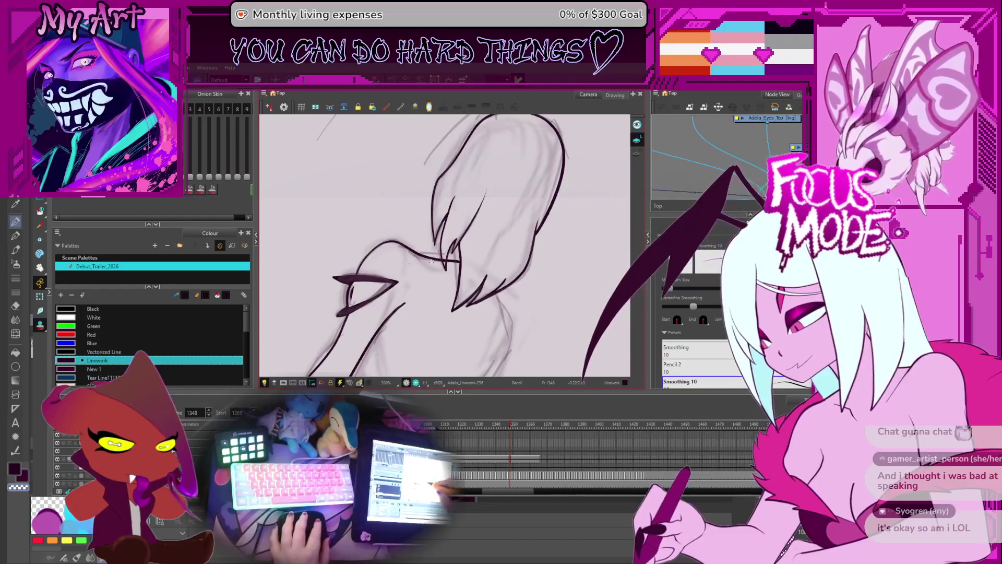
# Trim overlapping hair lines with the Cutter, then return to Pencil for the next hair stroke.
pyautogui.hotkey('alt', 't')
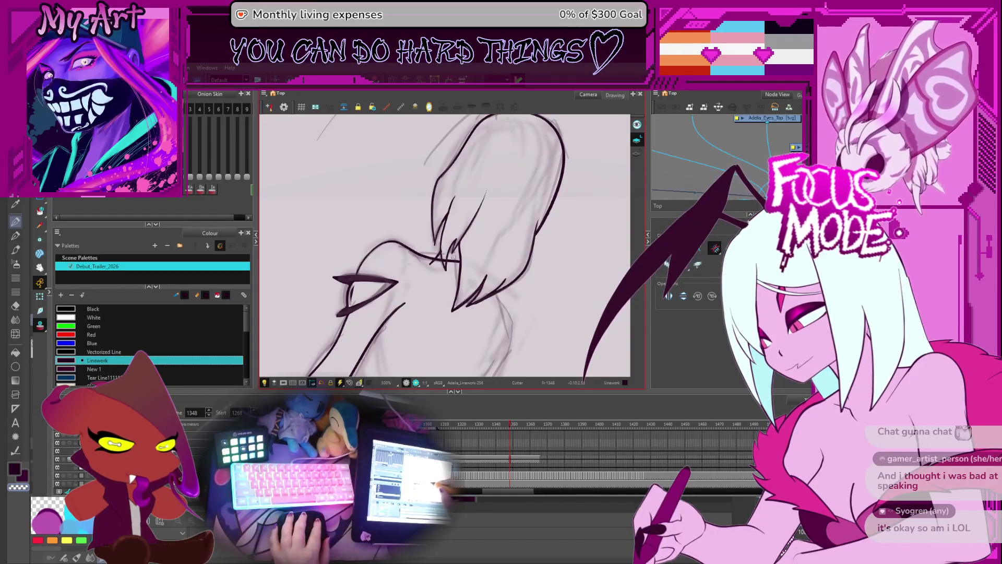
pyautogui.scroll(-3, 454, 261)
pyautogui.moveTo(454, 261); pyautogui.dragTo(502, 205)
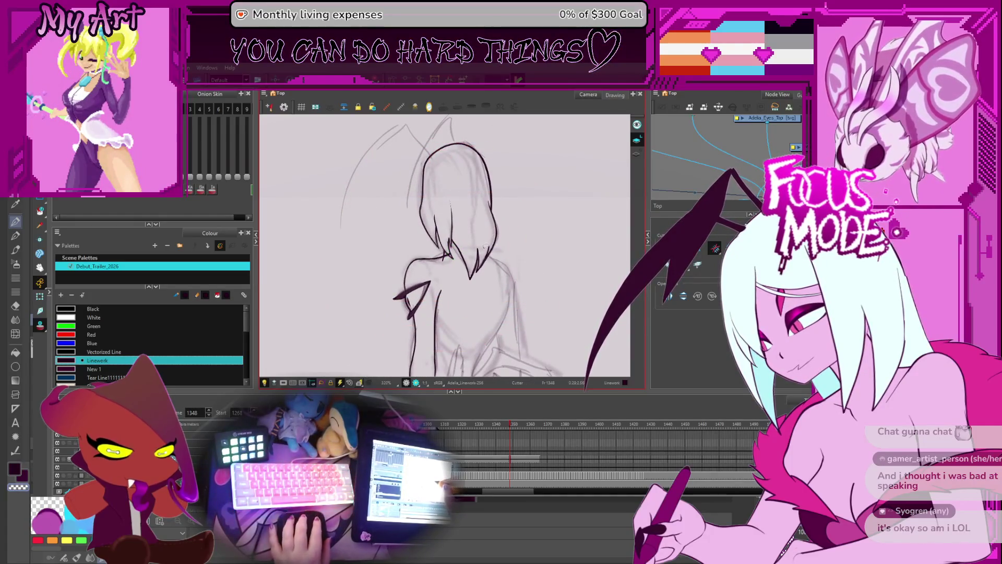
pyautogui.press('2')
pyautogui.press('1')
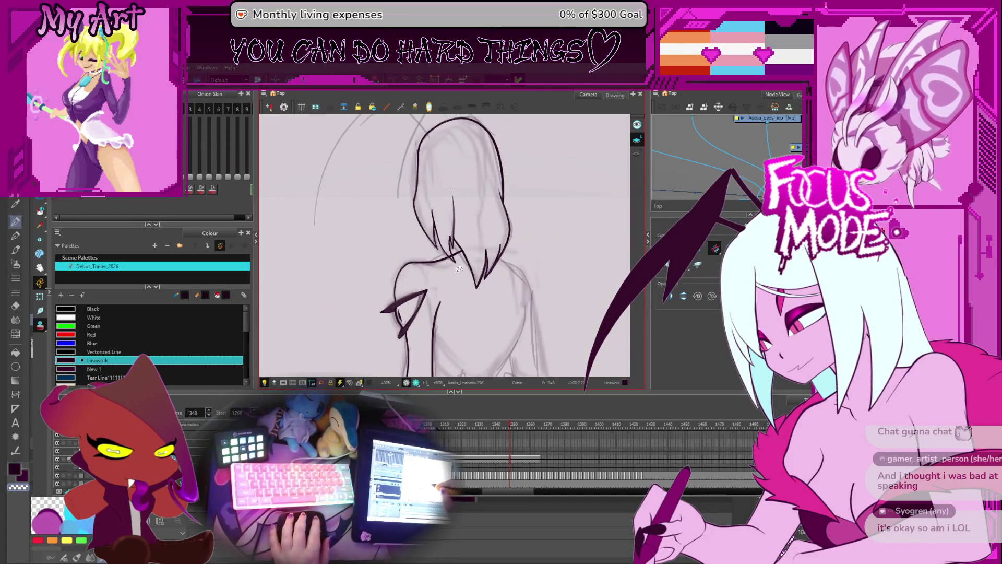
pyautogui.hotkey('alt', '/')
pyautogui.press('1')
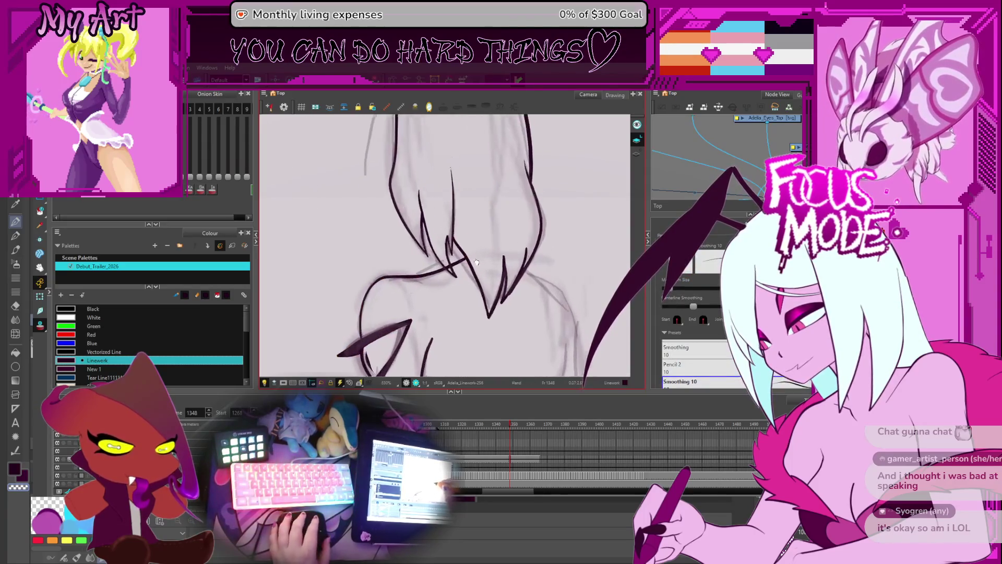
pyautogui.moveTo(446, 289)
pyautogui.mouseDown()
pyautogui.moveTo(435, 279)
pyautogui.moveTo(464, 259)
pyautogui.mouseUp()
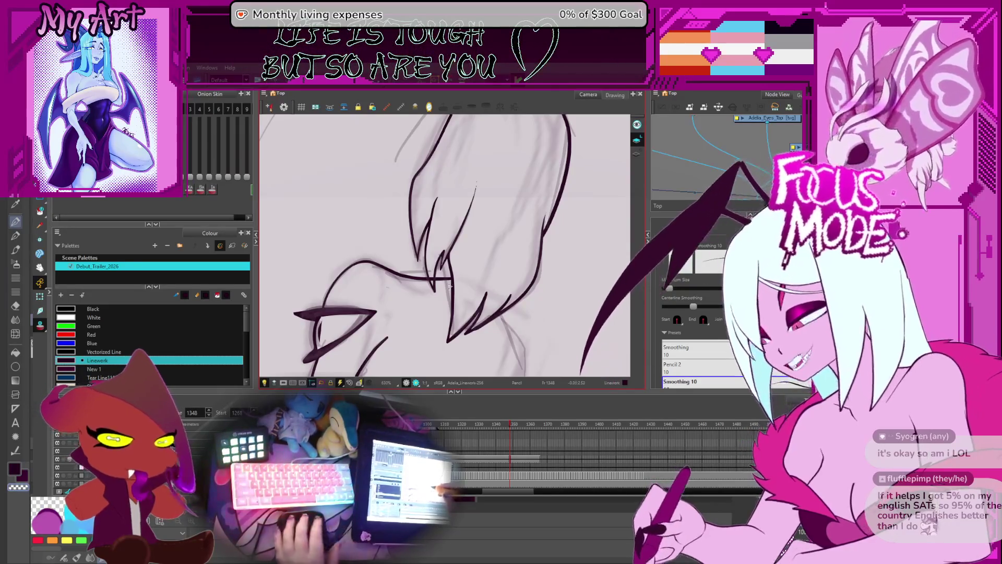
# Draw a dark Pencil line along the character's back beside the shoulder.
pyautogui.scroll(-3, 469, 282)
pyautogui.moveTo(469, 365); pyautogui.dragTo(490, 291)
pyautogui.scroll(-3, 491, 291)
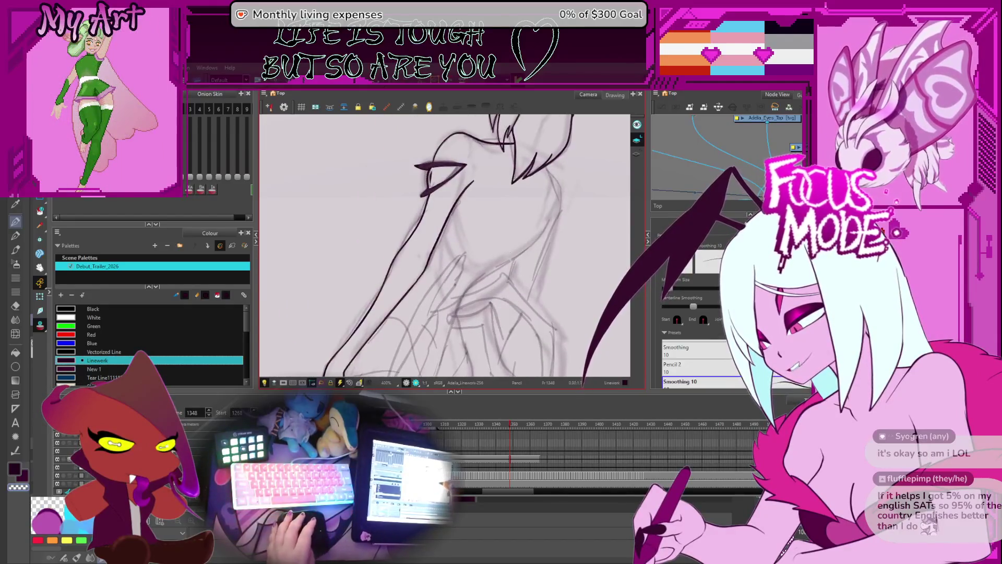
pyautogui.moveTo(496, 251); pyautogui.dragTo(502, 200)
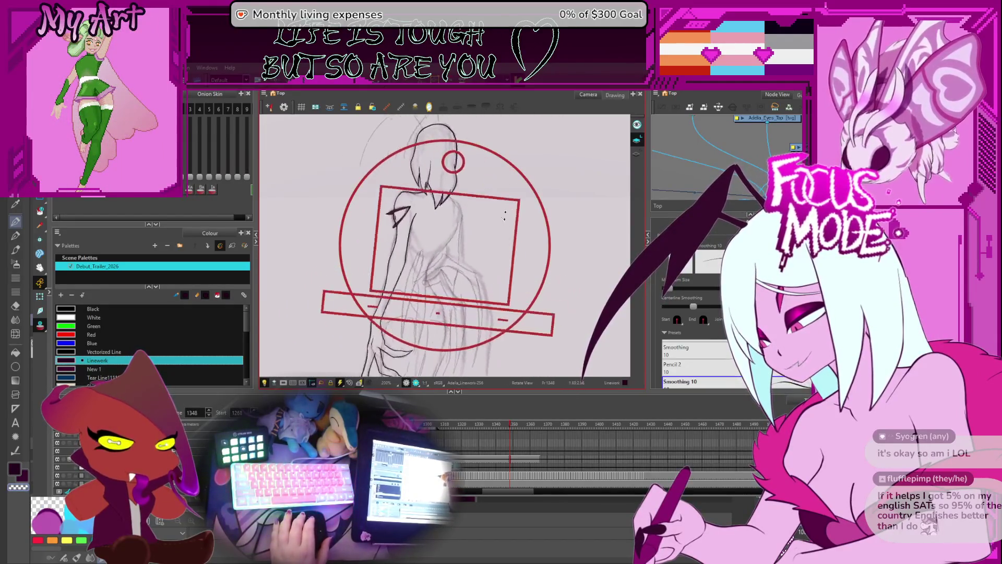
pyautogui.scroll(2, 432, 269)
pyautogui.scroll(-4, 432, 269)
pyautogui.scroll(4, 431, 269)
pyautogui.scroll(3, 431, 270)
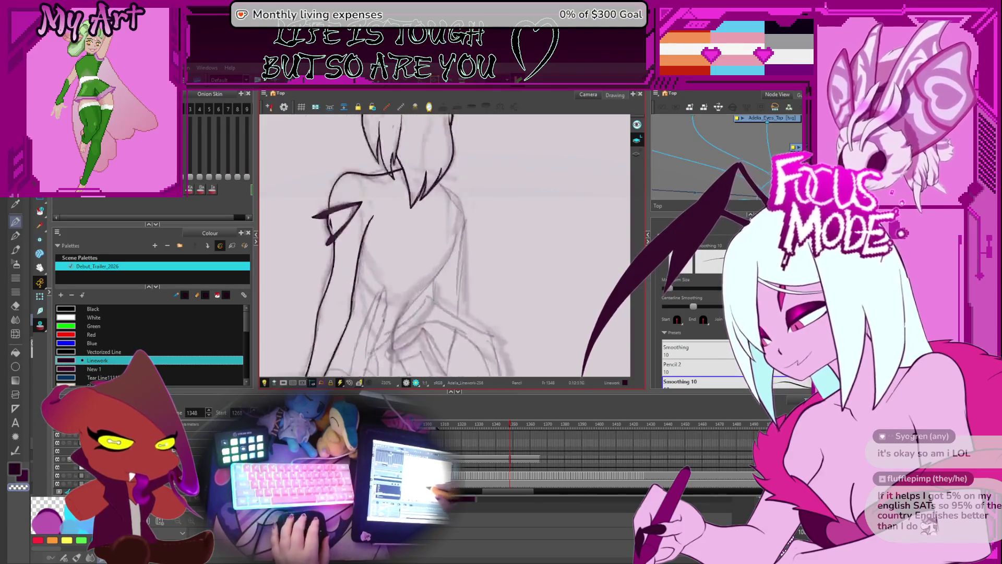
pyautogui.moveTo(381, 348); pyautogui.dragTo(419, 287)
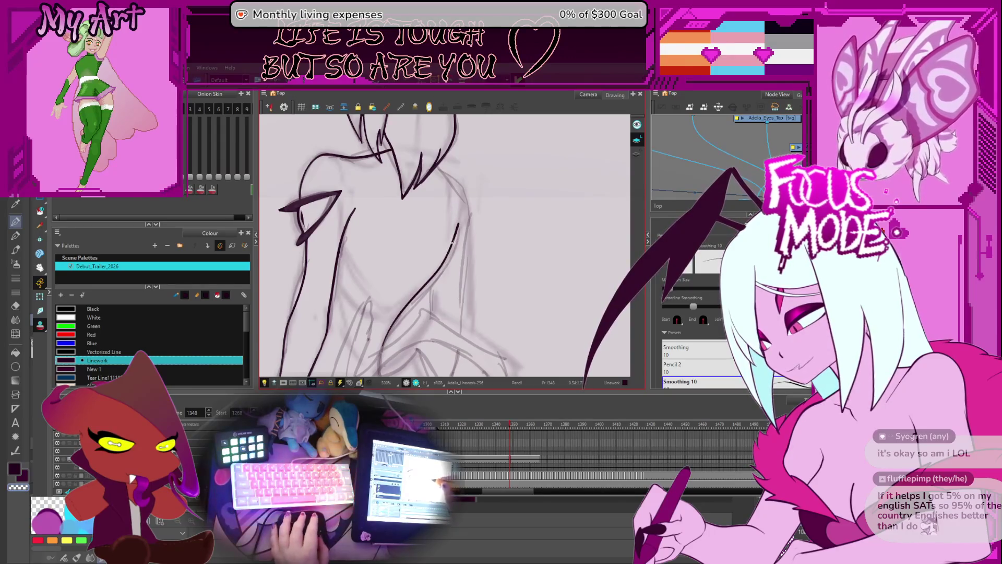
# Give the new back stroke a tapered thickness in the Pencil Editor.
pyautogui.hotkey('alt', 'q')
pyautogui.click(452, 250)
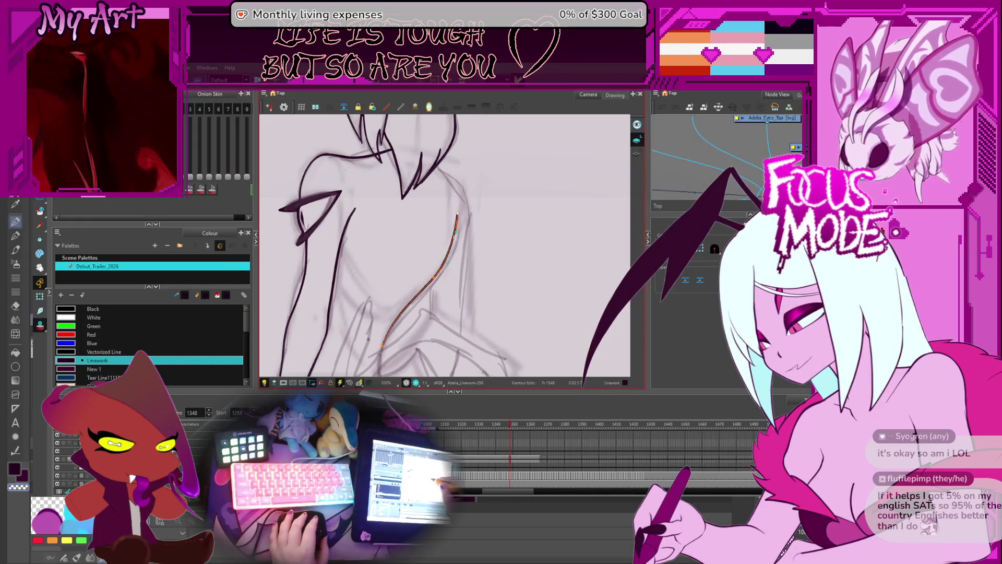
pyautogui.hotkey('alt', 'shift', 'q')
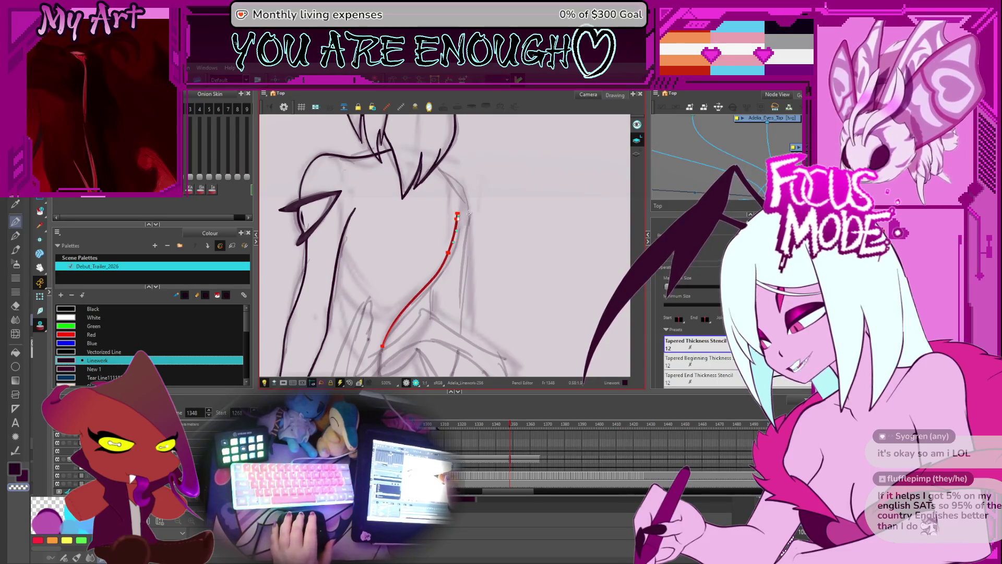
pyautogui.hotkey('alt', 'q')
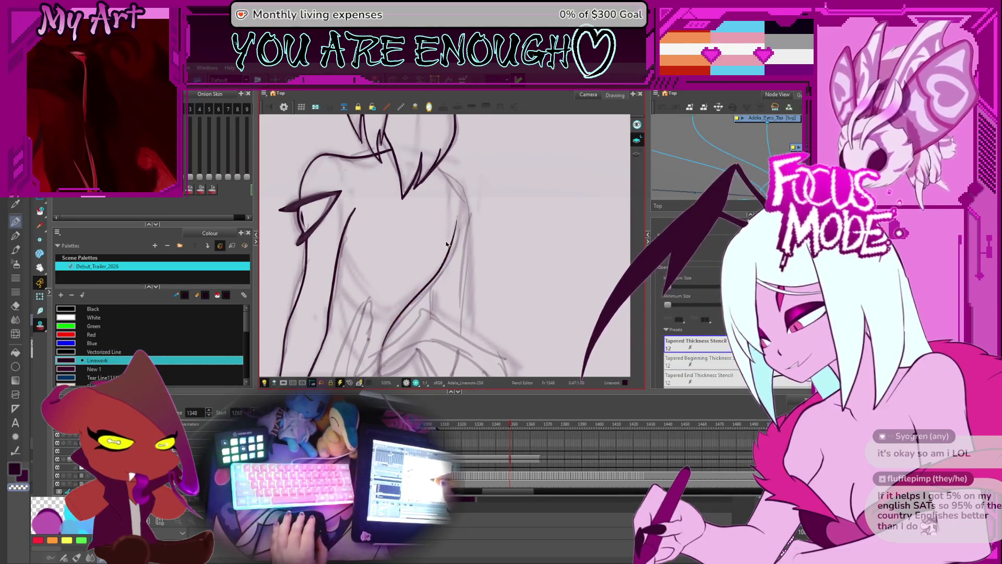
pyautogui.scroll(-3, 451, 240)
pyautogui.scroll(3, 470, 250)
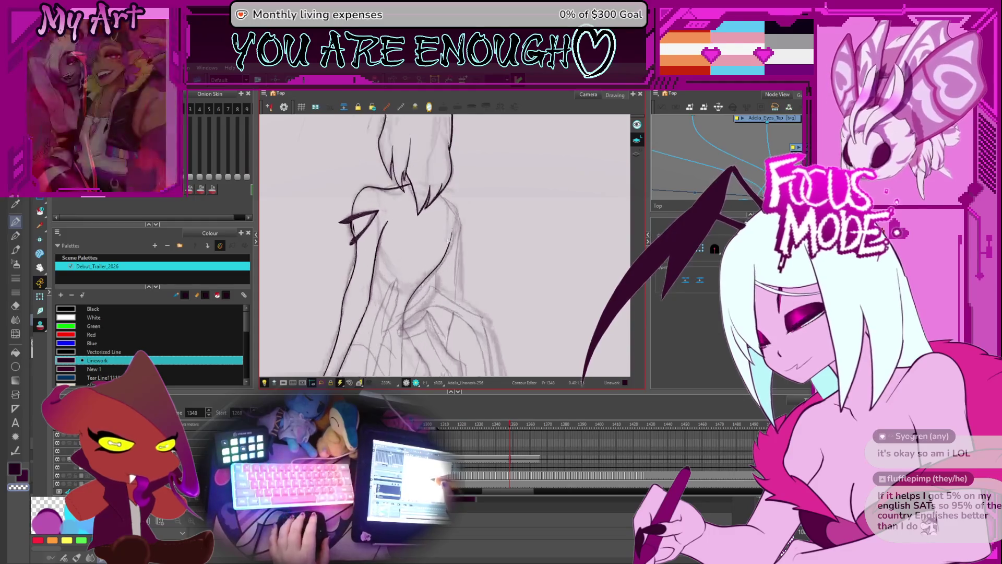
# Rotate and move the view onto the face, ready for the Cutter.
pyautogui.hotkey('alt', 'x')
pyautogui.scroll(2, 493, 240)
pyautogui.moveTo(494, 240)
pyautogui.mouseDown()
pyautogui.moveTo(471, 211)
pyautogui.moveTo(461, 237)
pyautogui.mouseUp()
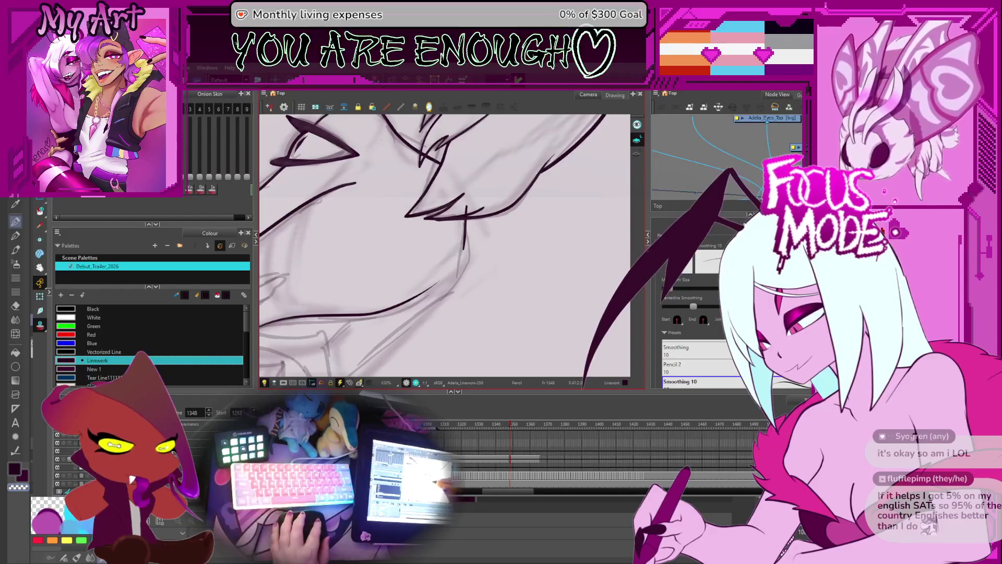
pyautogui.moveTo(531, 260)
pyautogui.mouseDown()
pyautogui.moveTo(546, 277)
pyautogui.moveTo(472, 213)
pyautogui.moveTo(460, 286)
pyautogui.moveTo(485, 270)
pyautogui.mouseUp()
pyautogui.hotkey('alt', 't')
pyautogui.scroll(-5, 473, 206)
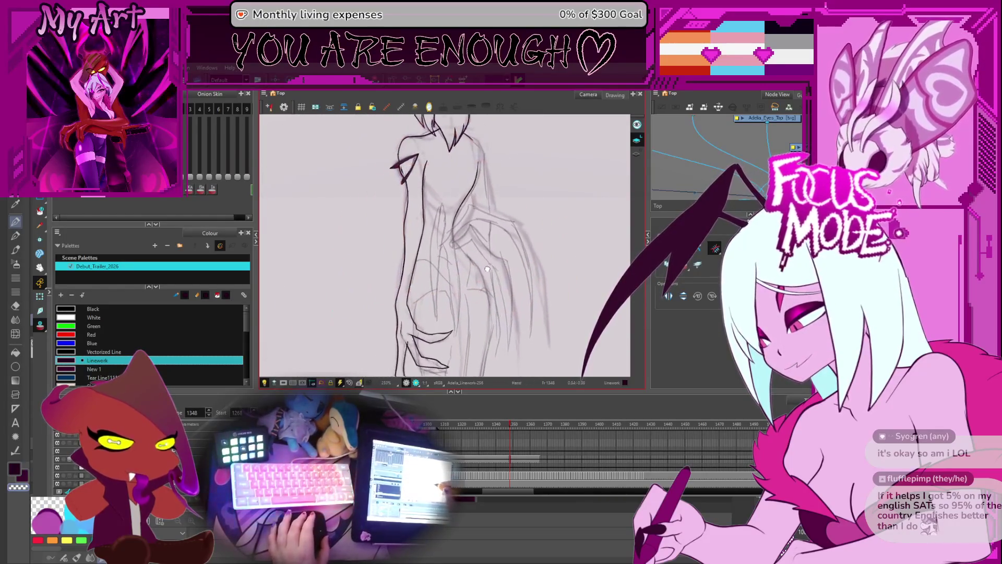
# Ink a long dark line along the arm and undo the short stray stroke.
pyautogui.scroll(-5, 485, 270)
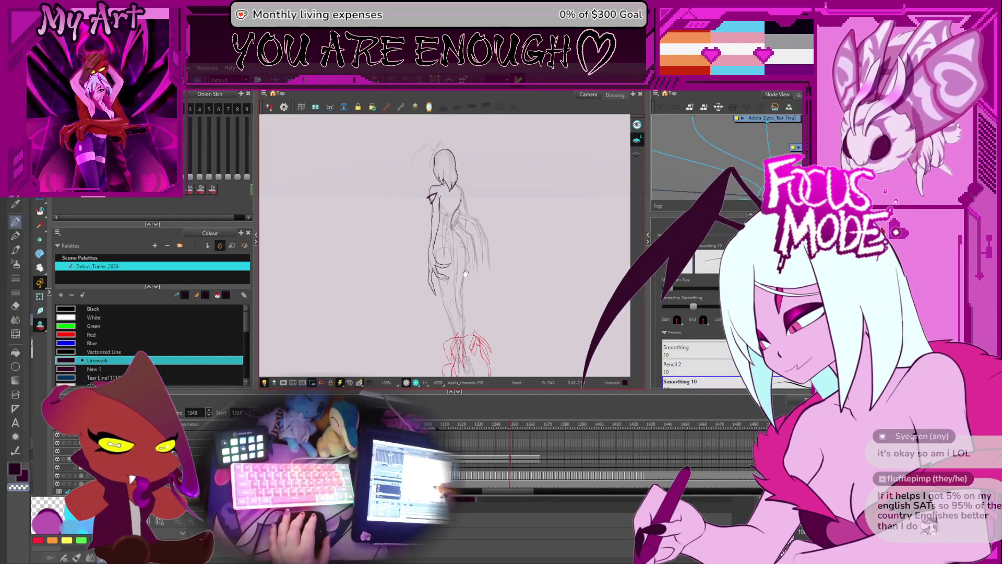
pyautogui.scroll(3, 466, 279)
pyautogui.moveTo(466, 280); pyautogui.dragTo(452, 278)
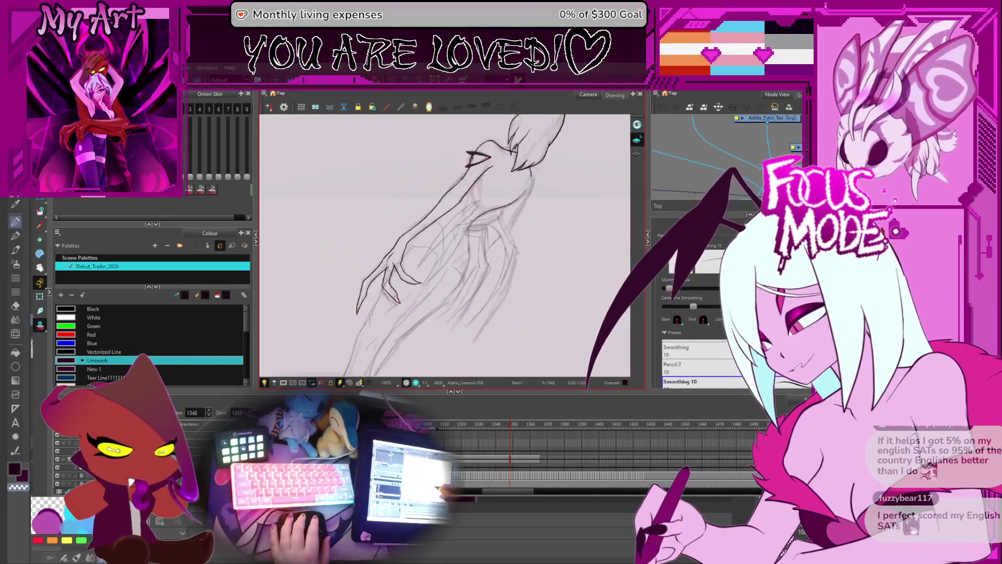
pyautogui.scroll(4, 452, 278)
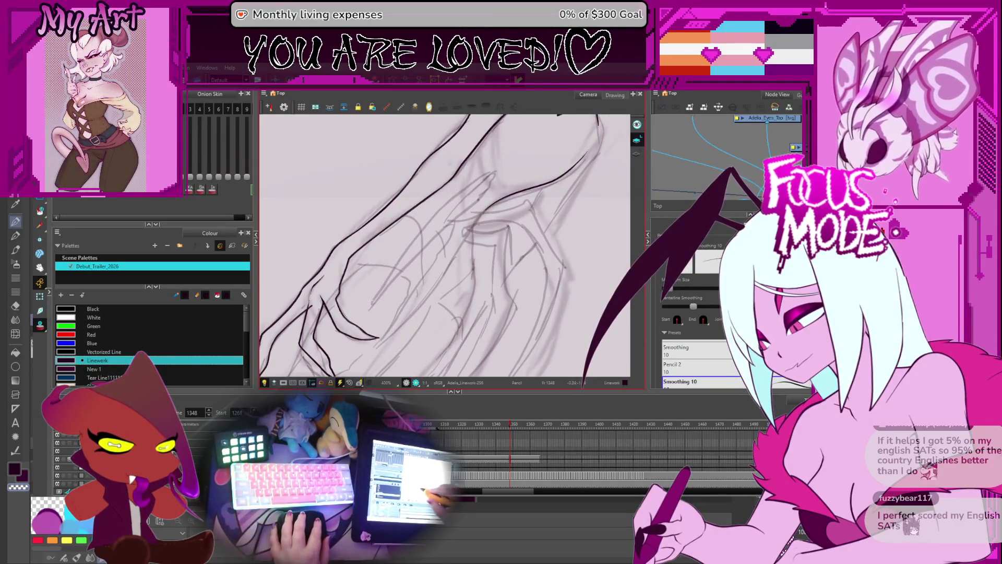
pyautogui.moveTo(368, 312); pyautogui.dragTo(505, 167)
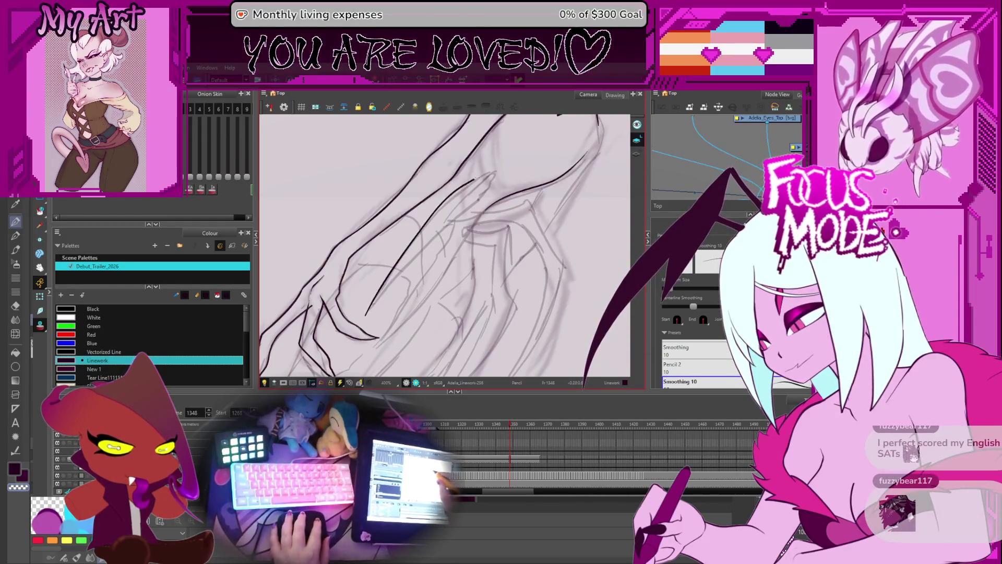
pyautogui.hotkey('ctrl', 'z')
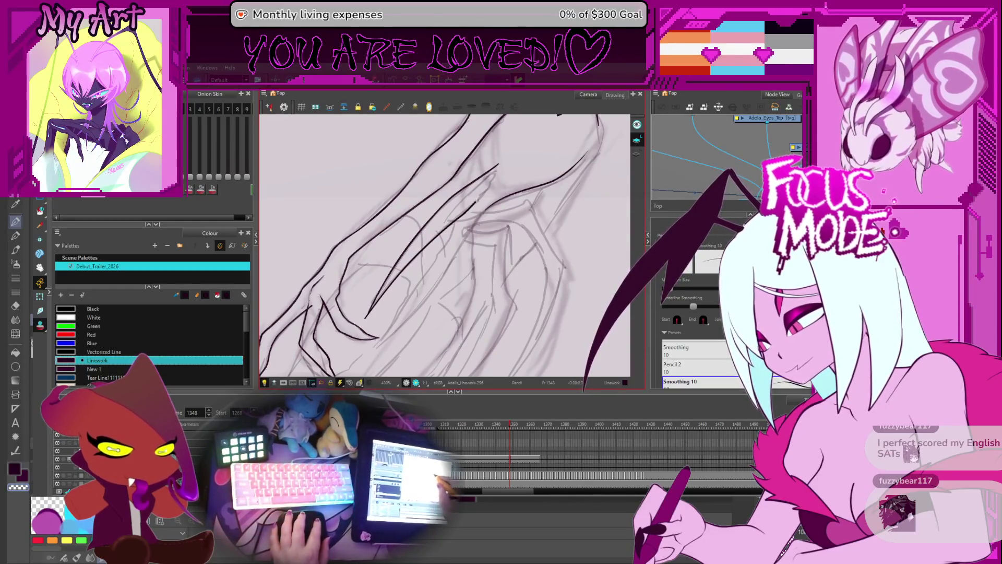
# Zoom closer on the arm lines and select the thin arm stroke with the Contour Editor.
pyautogui.scroll(1, 490, 189)
pyautogui.moveTo(490, 189); pyautogui.dragTo(457, 219)
pyautogui.hotkey('alt', 'q')
pyautogui.click(441, 231)
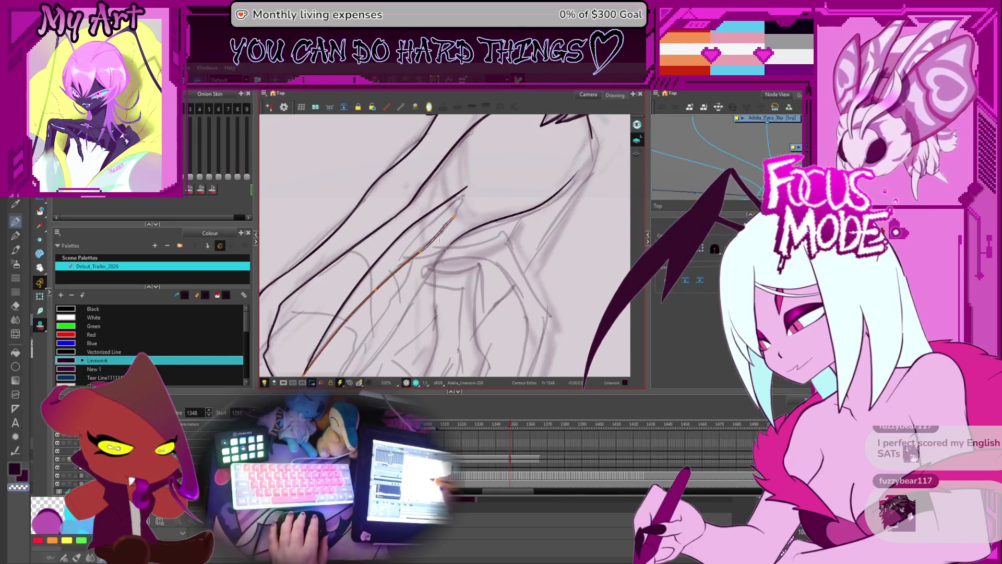
# Select the neighbouring arm lines and drag the stroke's upper end point up to close the claw tip.
pyautogui.keyDown('shift'); pyautogui.click(418, 241); pyautogui.keyUp('shift')
pyautogui.moveTo(428, 249); pyautogui.dragTo(421, 280)
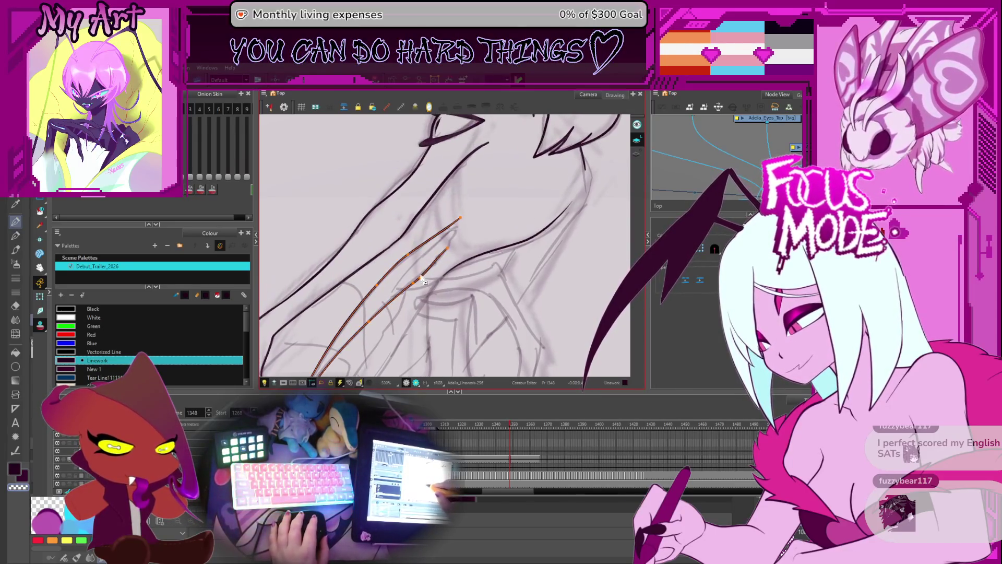
pyautogui.click(450, 248)
pyautogui.moveTo(466, 236); pyautogui.dragTo(477, 241)
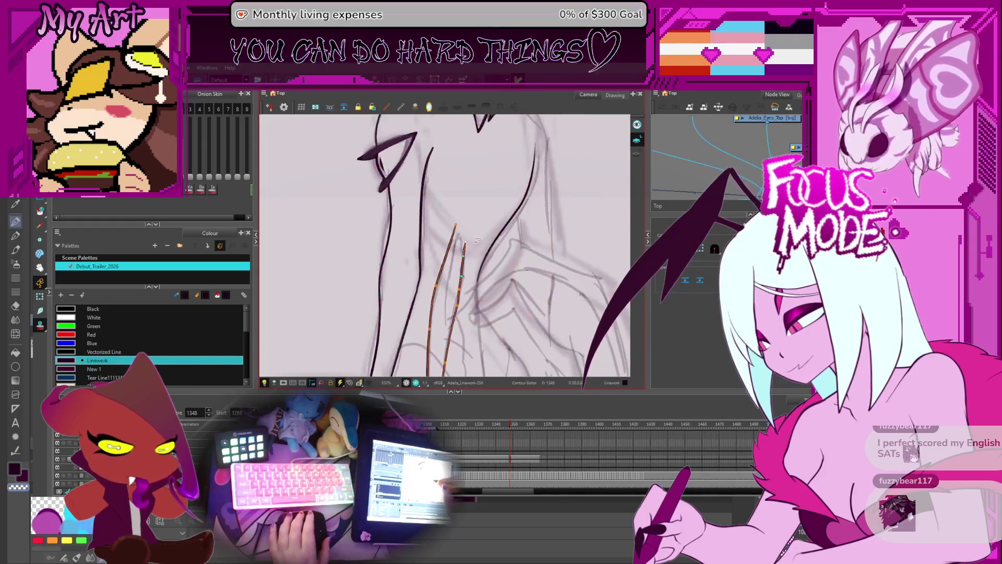
pyautogui.scroll(-1, 478, 240)
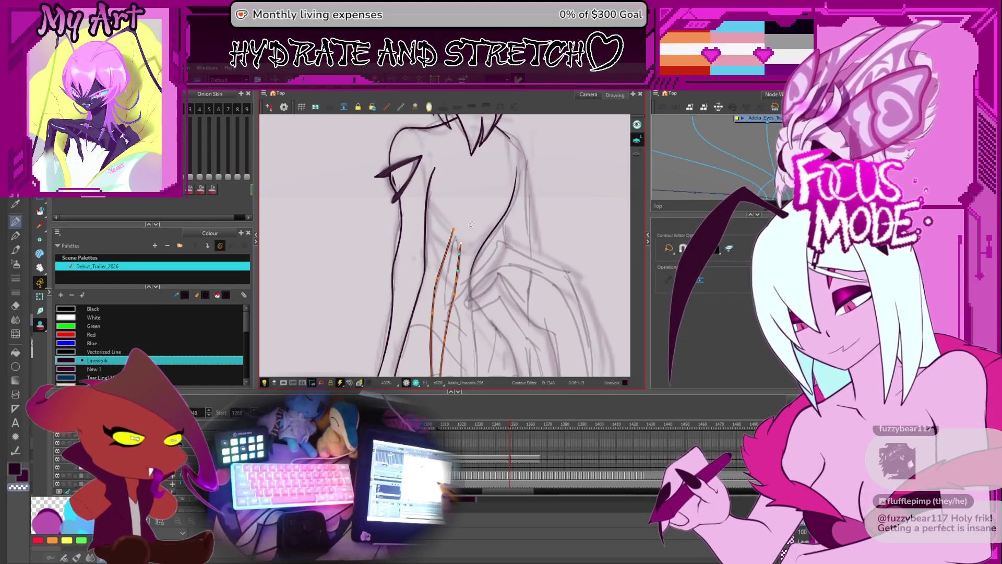
pyautogui.moveTo(471, 225); pyautogui.dragTo(499, 234)
pyautogui.scroll(2, 497, 234)
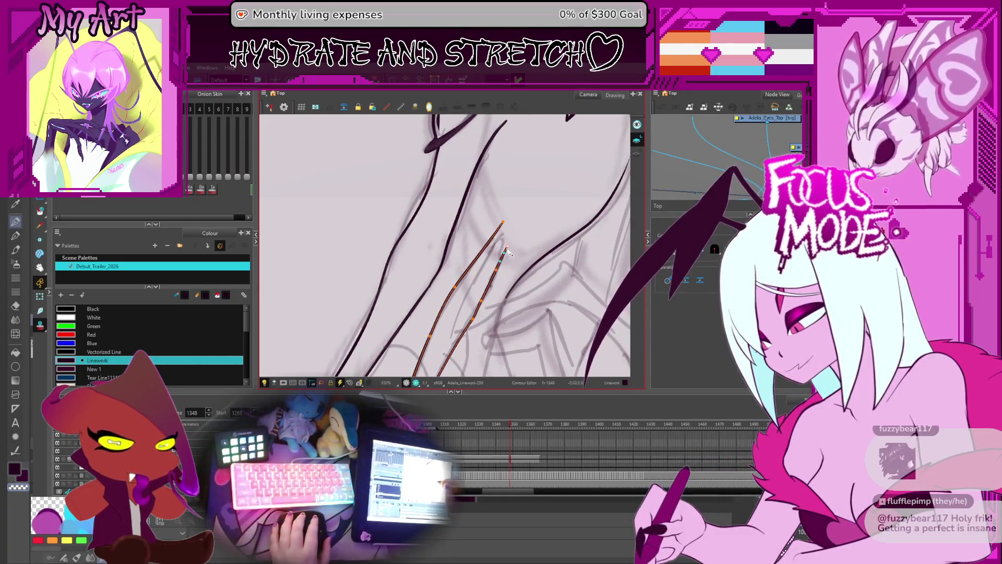
pyautogui.moveTo(496, 269); pyautogui.dragTo(506, 249)
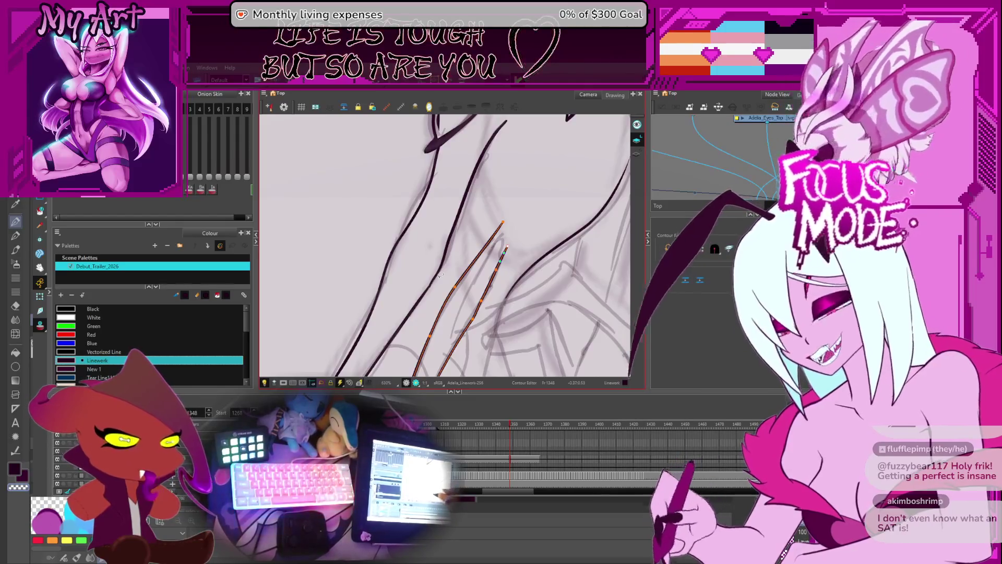
# Adjust the curve of a point on the claw tip's loop so the tip becomes smooth and pointed.
pyautogui.scroll(-5, 495, 245)
pyautogui.scroll(4, 488, 267)
pyautogui.scroll(2, 489, 267)
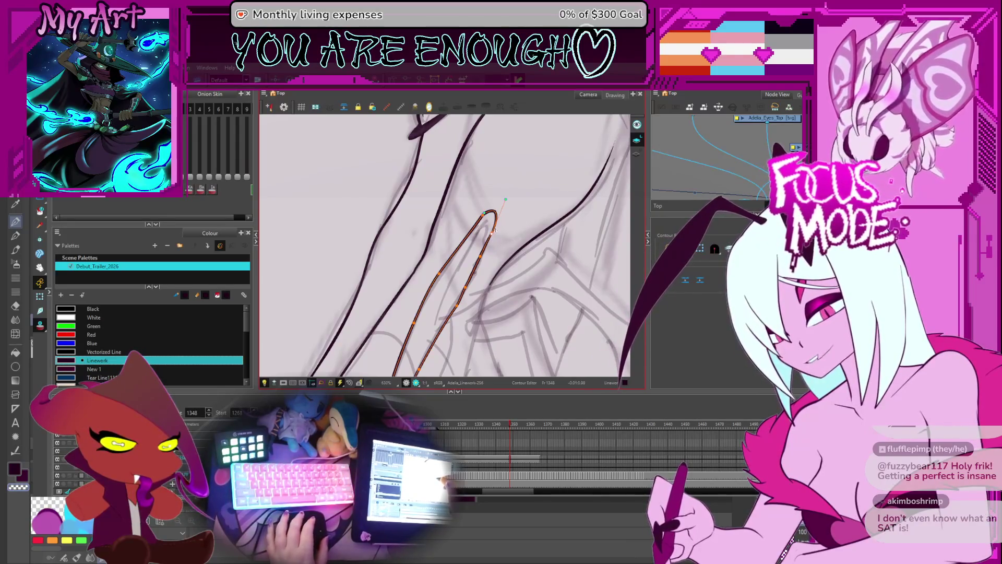
pyautogui.press('space')
pyautogui.scroll(3, 454, 278)
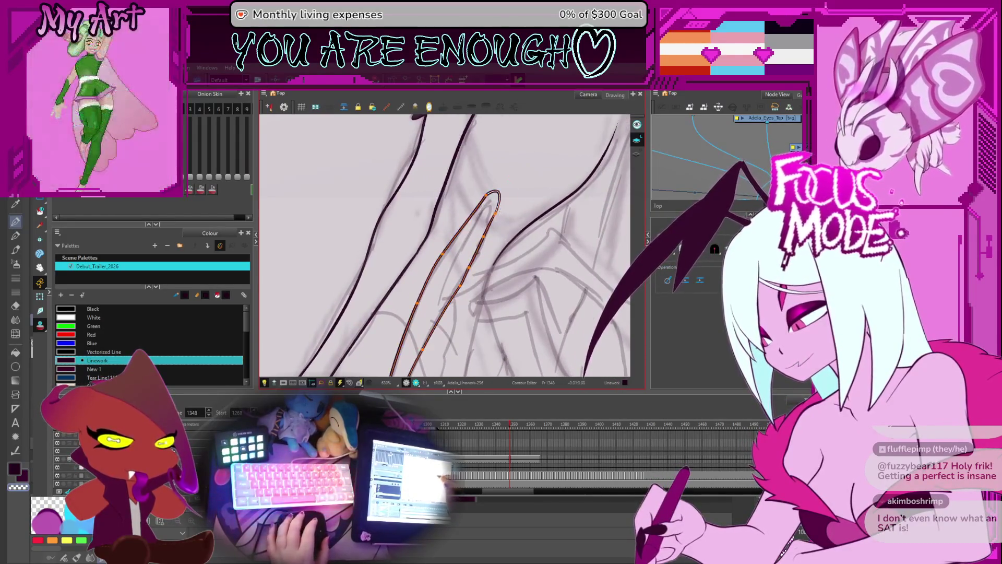
pyautogui.moveTo(454, 278); pyautogui.dragTo(532, 198)
pyautogui.click(525, 196)
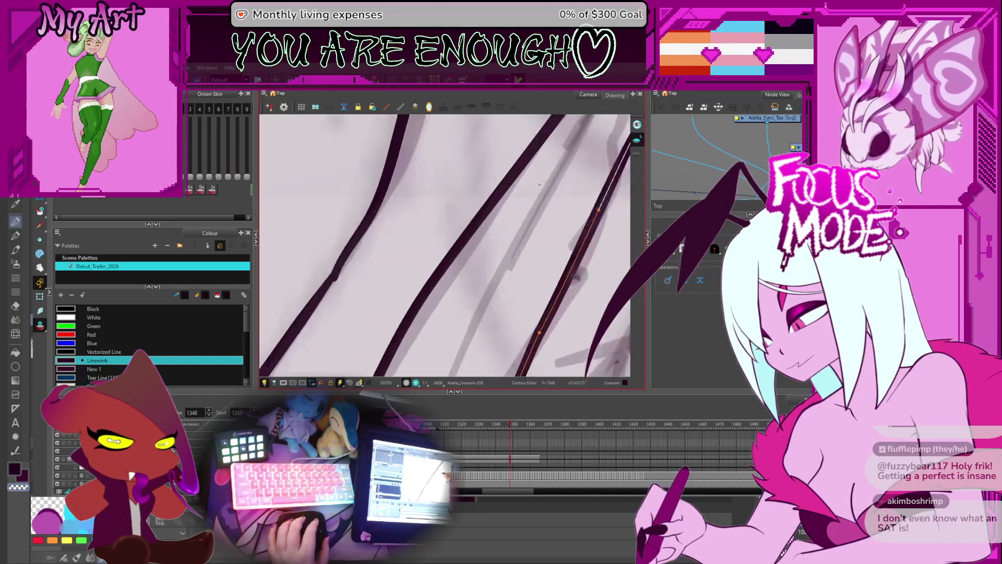
pyautogui.scroll(4, 524, 196)
pyautogui.scroll(-10, 522, 196)
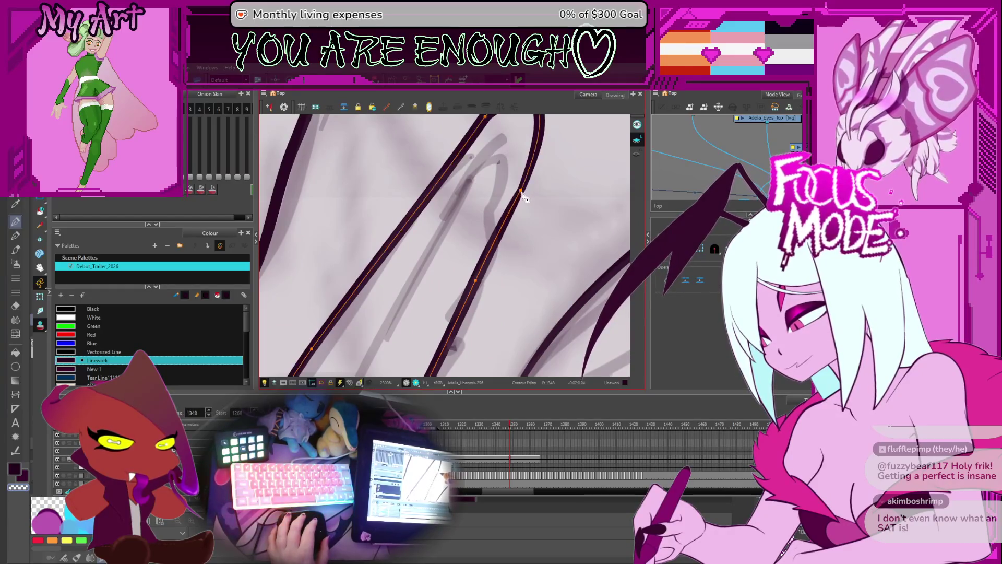
pyautogui.hotkey('alt', '/')
pyautogui.scroll(2, 478, 230)
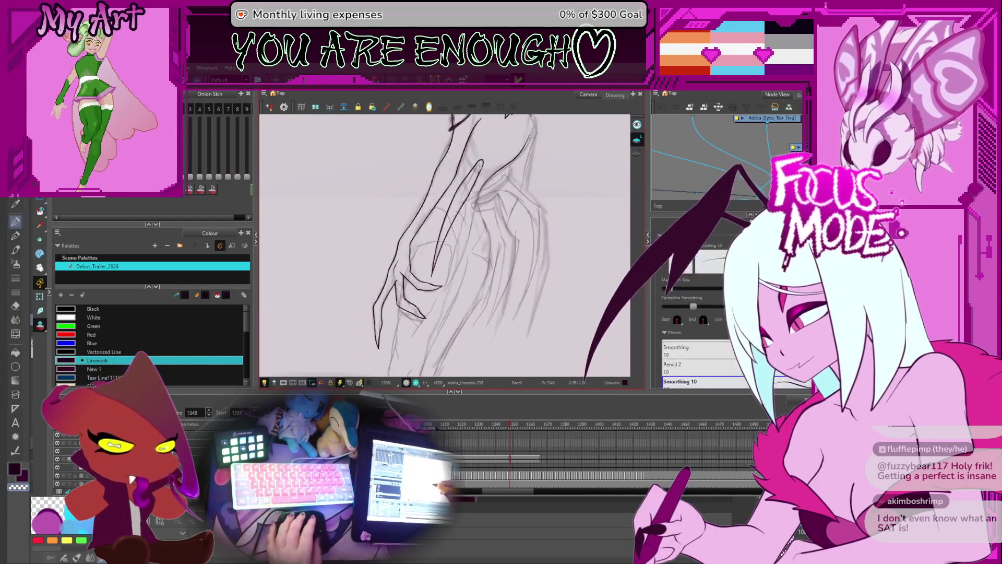
# Ink short and long lines along the claw, undoing the unwanted long stroke.
pyautogui.scroll(3, 474, 246)
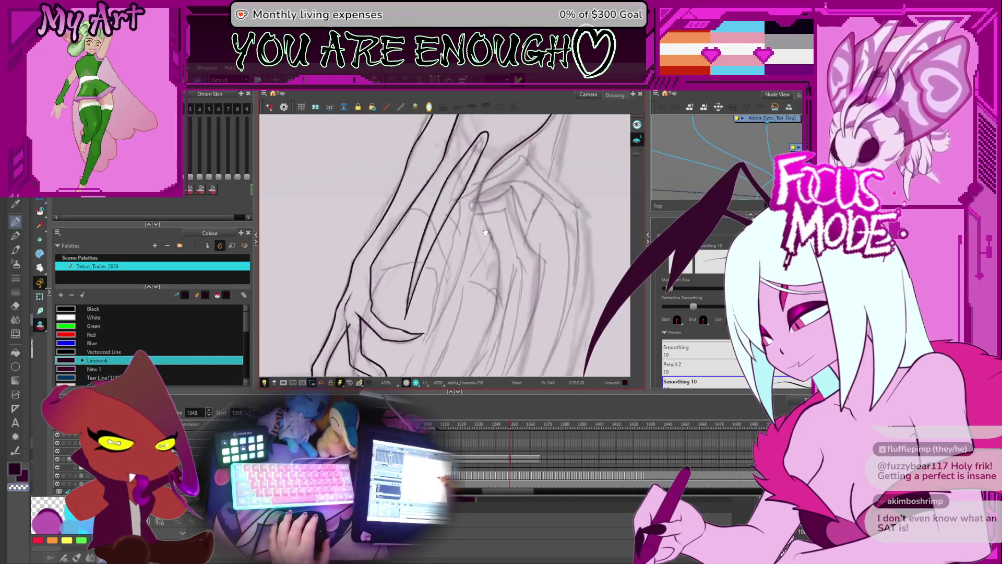
pyautogui.moveTo(470, 251)
pyautogui.mouseDown()
pyautogui.moveTo(415, 270)
pyautogui.moveTo(438, 236)
pyautogui.mouseUp()
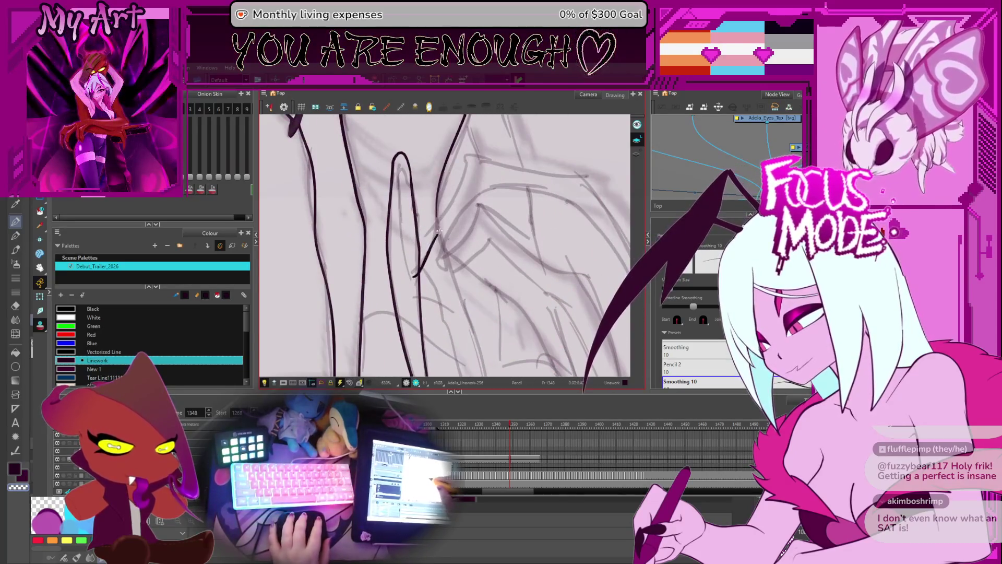
pyautogui.moveTo(442, 305)
pyautogui.mouseDown()
pyautogui.moveTo(425, 161)
pyautogui.moveTo(493, 174)
pyautogui.mouseUp()
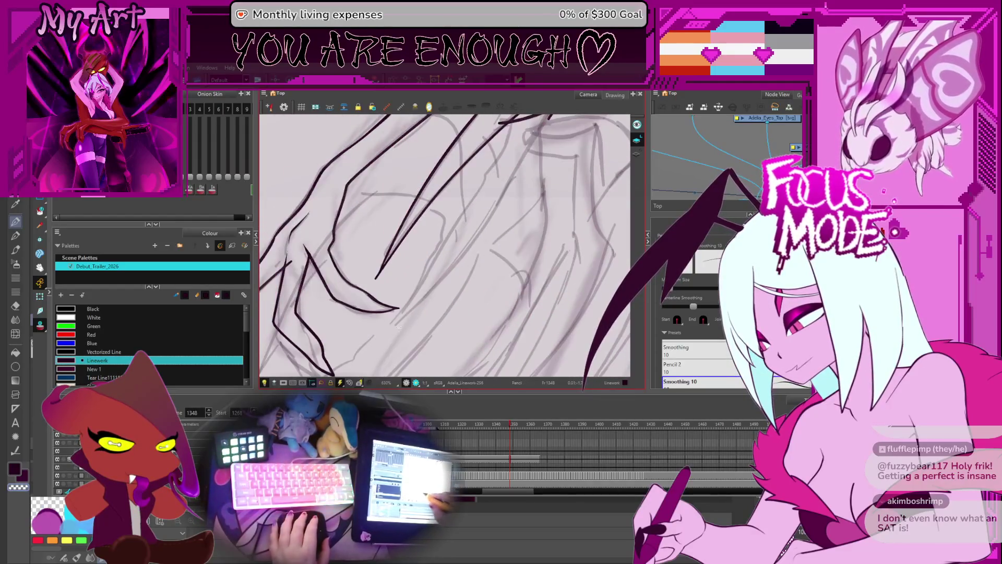
pyautogui.moveTo(388, 329); pyautogui.dragTo(439, 291)
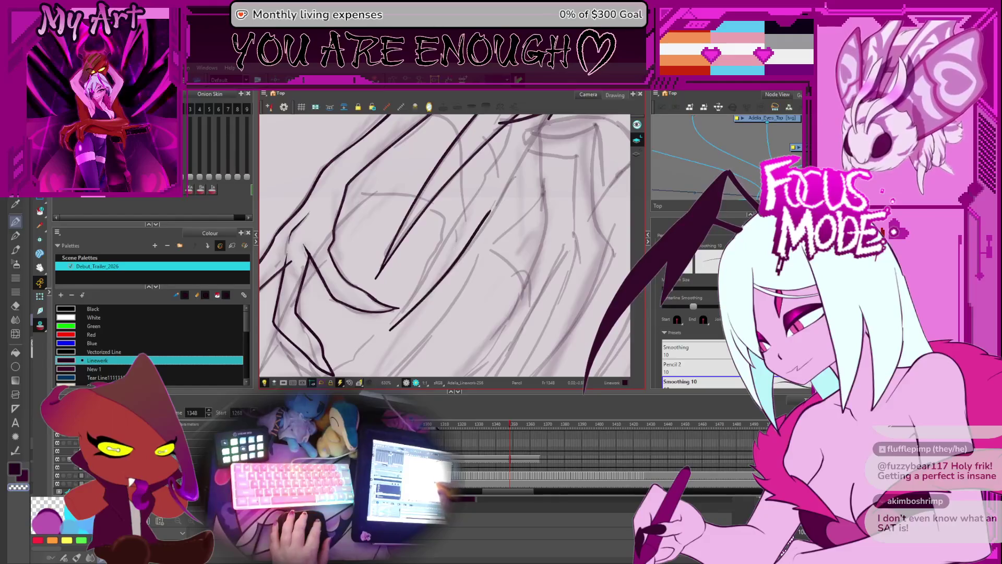
pyautogui.moveTo(387, 330); pyautogui.dragTo(502, 207)
pyautogui.moveTo(466, 268)
pyautogui.mouseDown()
pyautogui.moveTo(418, 225)
pyautogui.moveTo(387, 285)
pyautogui.mouseUp()
pyautogui.hotkey('ctrl', 'z')
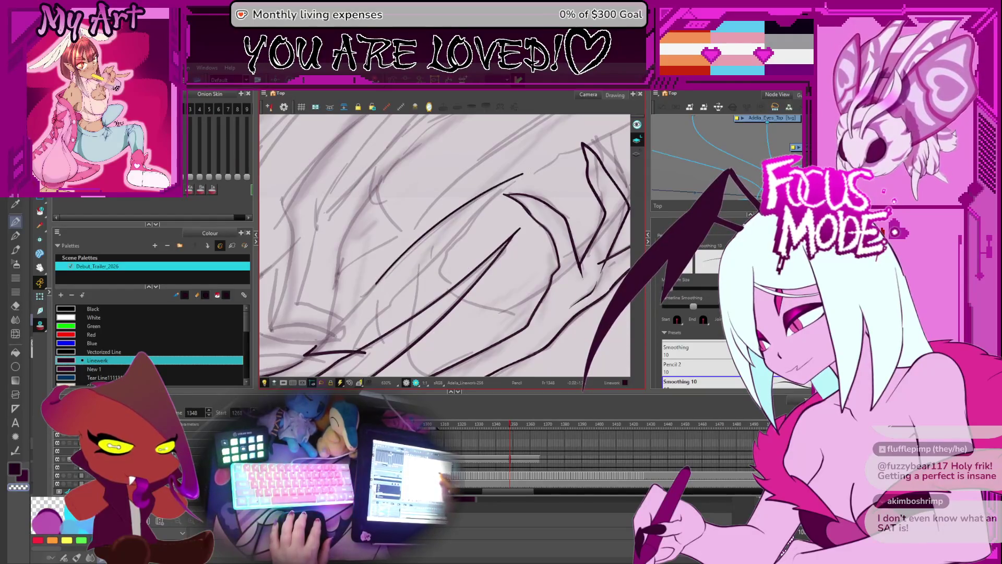
# Select an inked claw stroke to check it, then pan up to the upper claws.
pyautogui.moveTo(490, 222)
pyautogui.mouseDown()
pyautogui.moveTo(475, 231)
pyautogui.moveTo(496, 264)
pyautogui.moveTo(468, 291)
pyautogui.mouseUp()
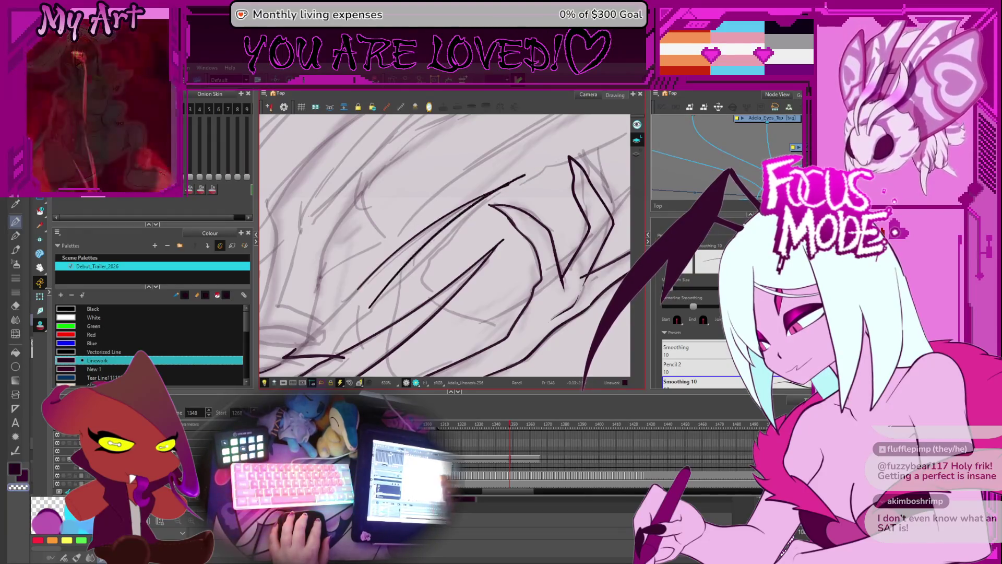
pyautogui.moveTo(402, 245)
pyautogui.mouseDown()
pyautogui.moveTo(473, 285)
pyautogui.moveTo(436, 223)
pyautogui.mouseUp()
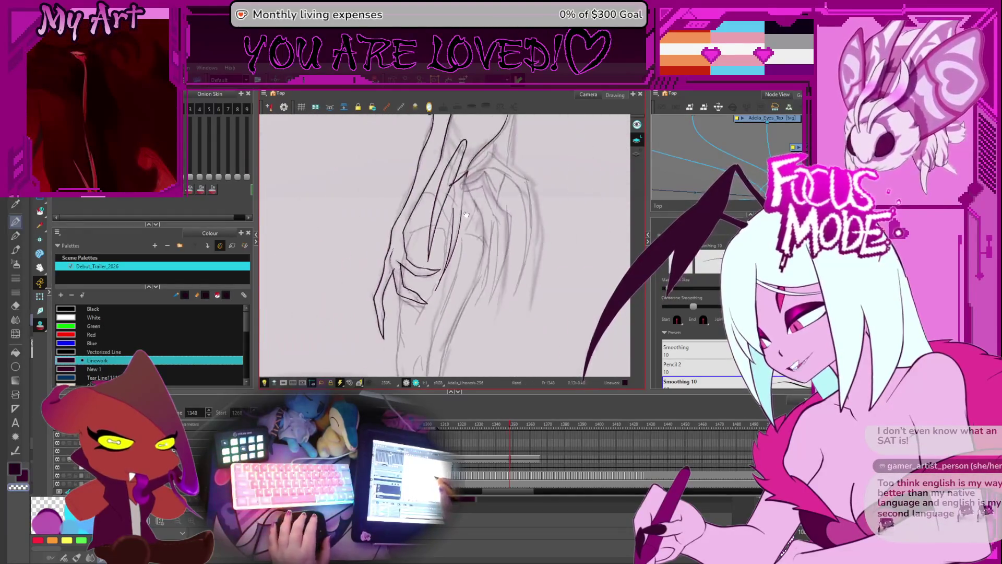
pyautogui.press('2')
pyautogui.hotkey('alt', 's')
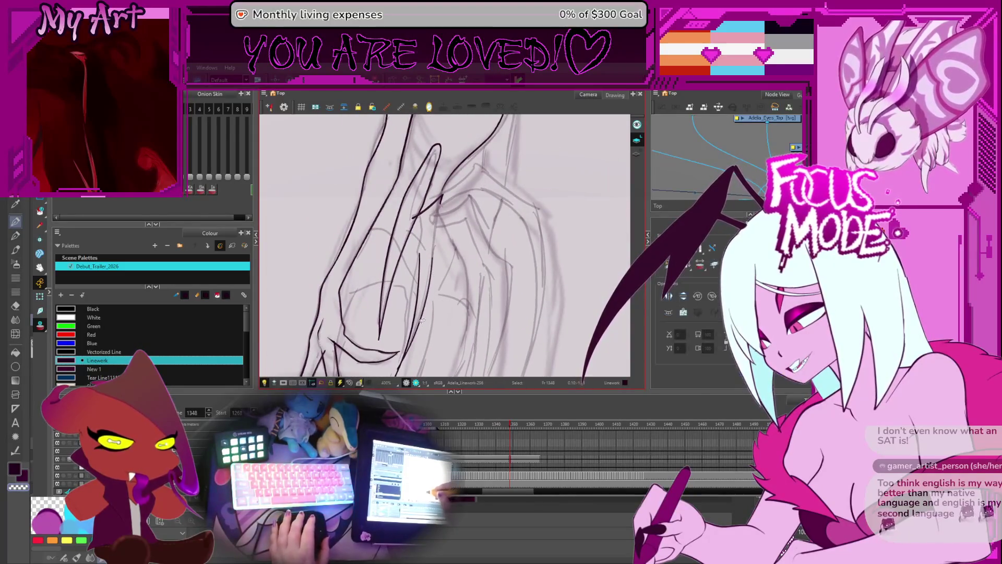
pyautogui.keyDown('ctrl'); pyautogui.keyDown('alt'); pyautogui.moveTo(422, 312); pyautogui.dragTo(426, 325); pyautogui.keyUp('alt'); pyautogui.keyUp('ctrl')
pyautogui.click(427, 327)
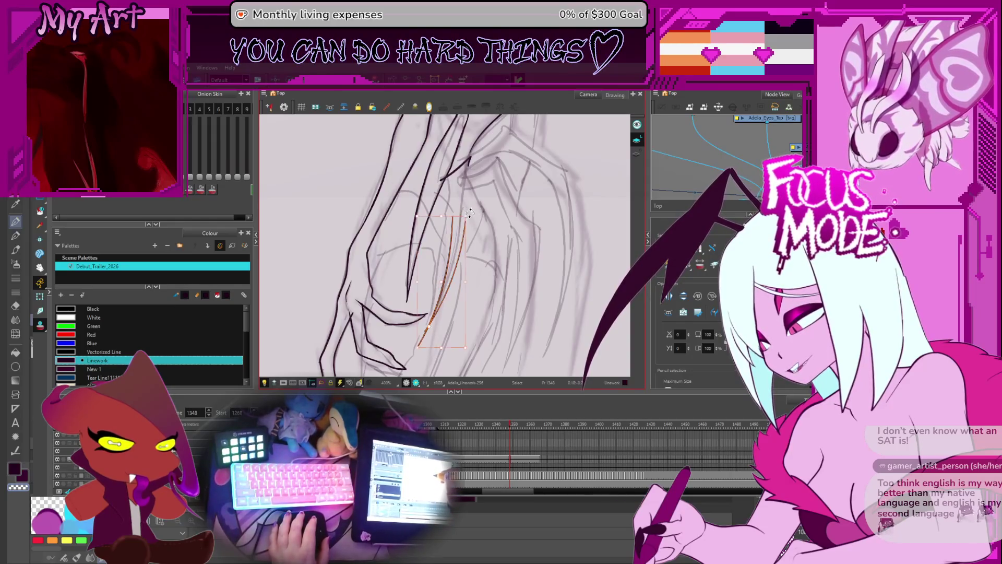
pyautogui.press('2')
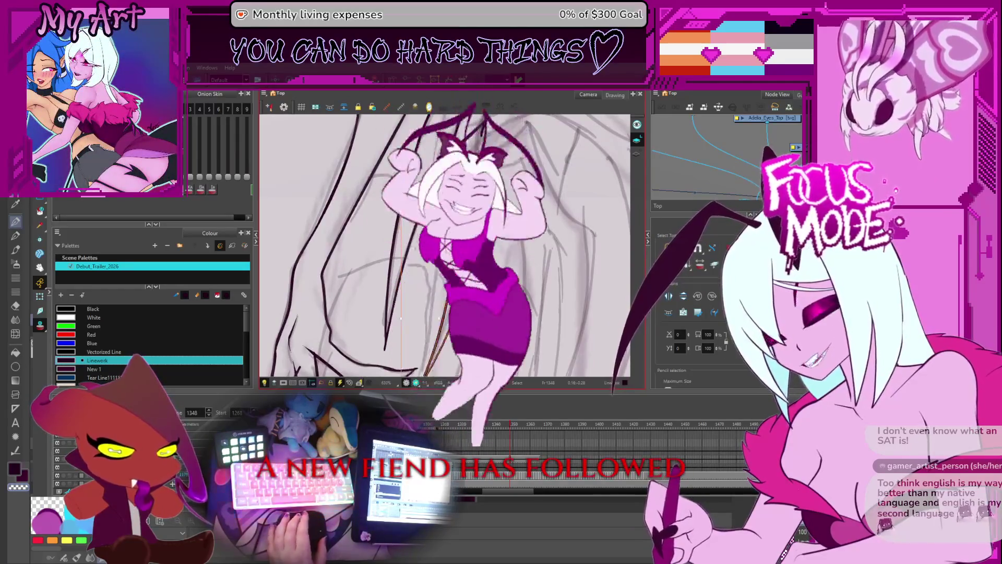
pyautogui.press('1')
pyautogui.press('Escape')
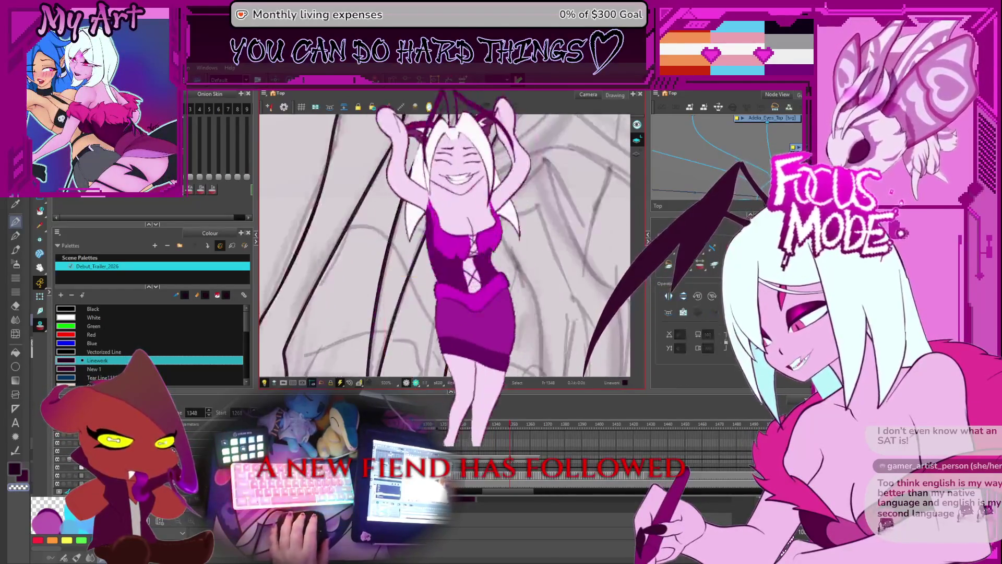
pyautogui.press('2')
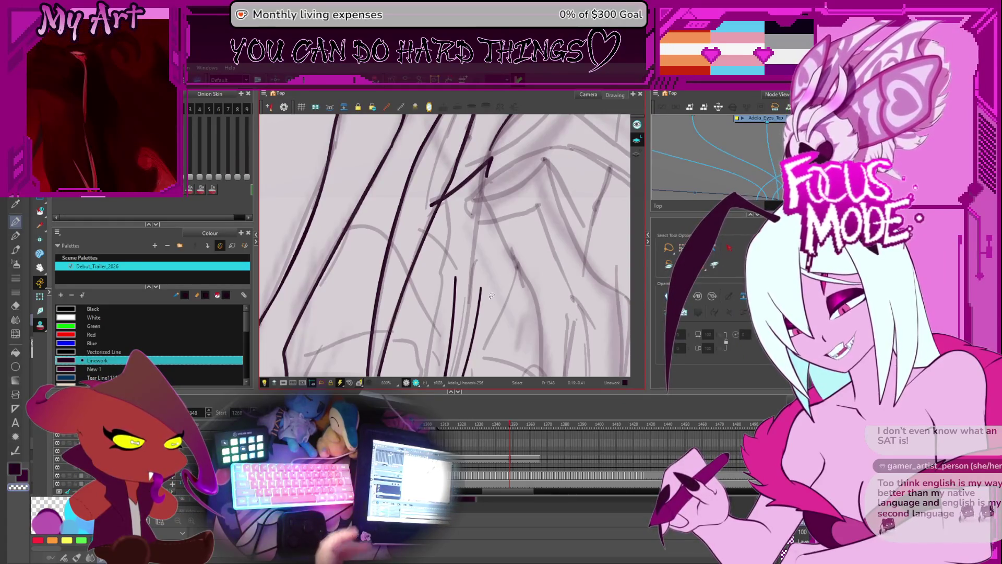
pyautogui.press('1')
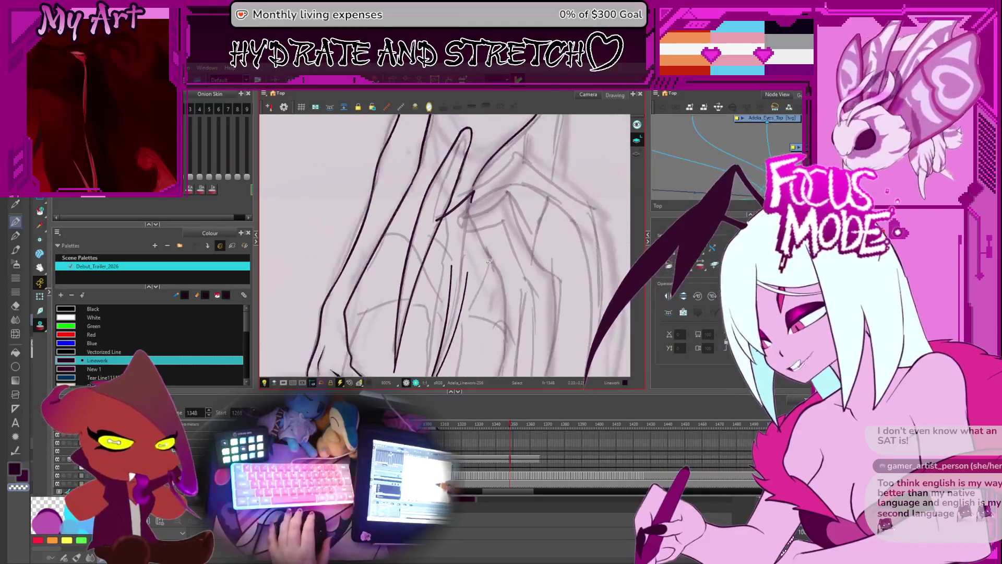
pyautogui.moveTo(493, 277); pyautogui.dragTo(495, 243)
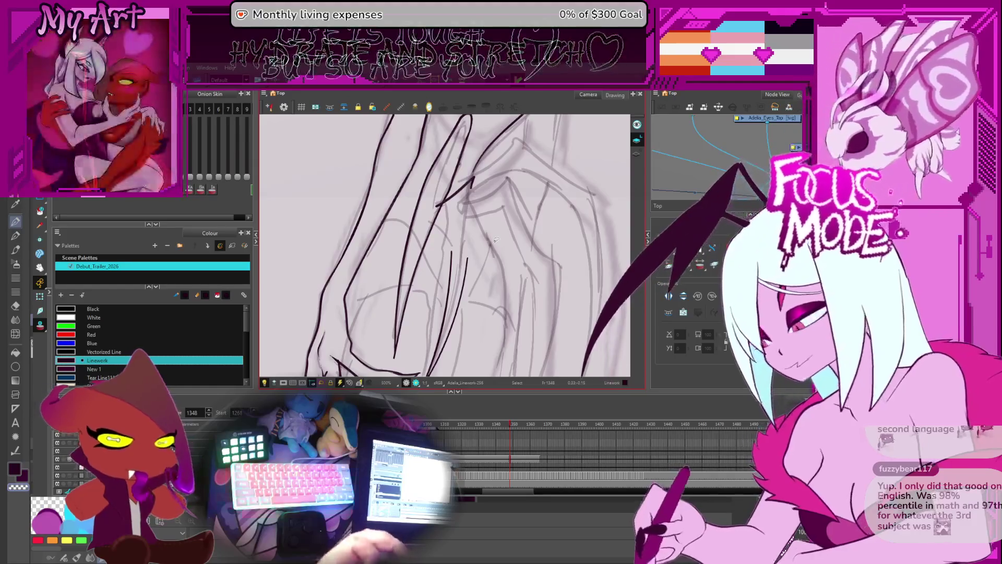
# With the Pencil active, rotate and pan the canvas across the claws to ink them.
pyautogui.hotkey('alt', '/')
pyautogui.scroll(3, 497, 273)
pyautogui.moveTo(497, 273)
pyautogui.mouseDown()
pyautogui.moveTo(431, 295)
pyautogui.moveTo(481, 263)
pyautogui.mouseUp()
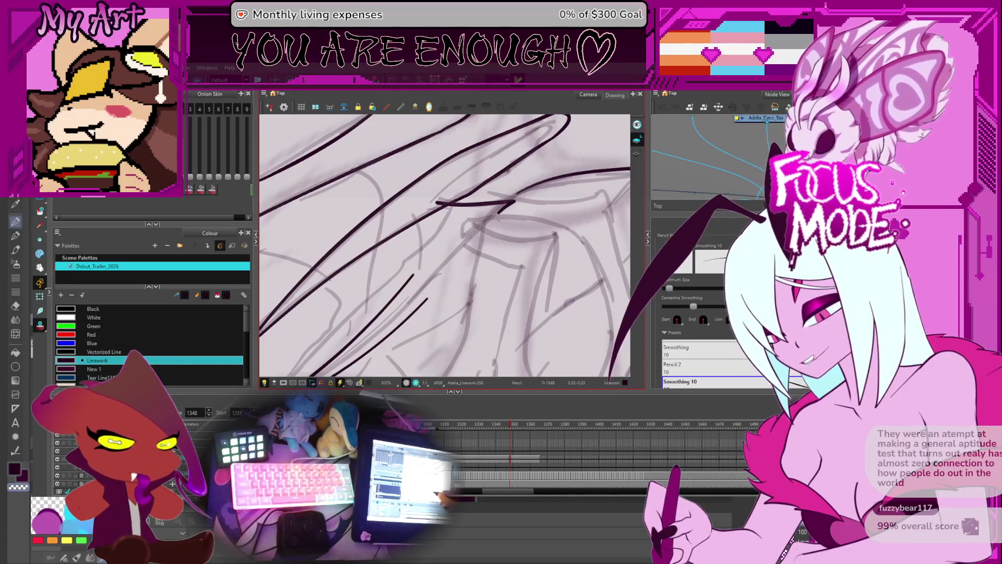
pyautogui.scroll(2, 434, 308)
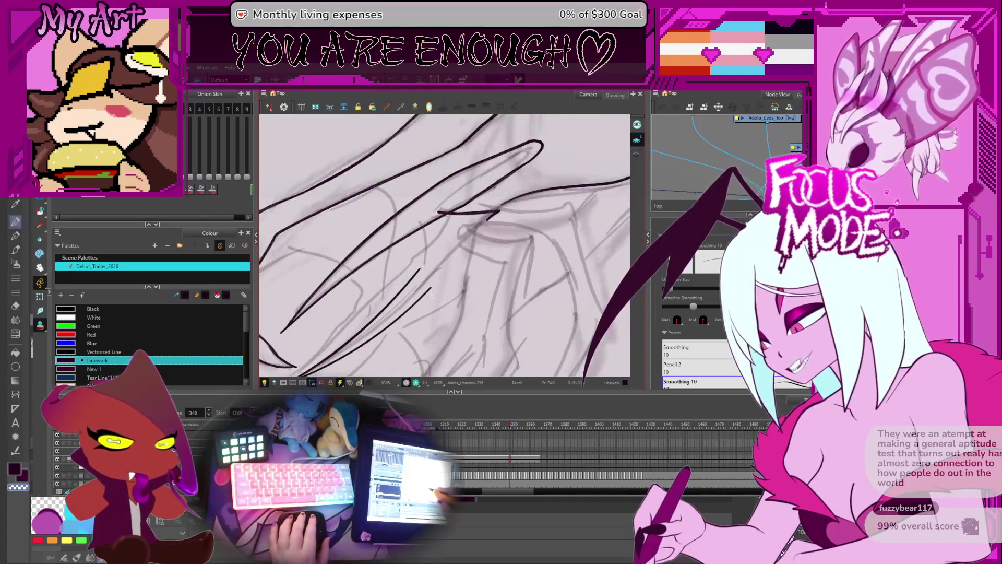
pyautogui.moveTo(441, 292); pyautogui.dragTo(410, 279)
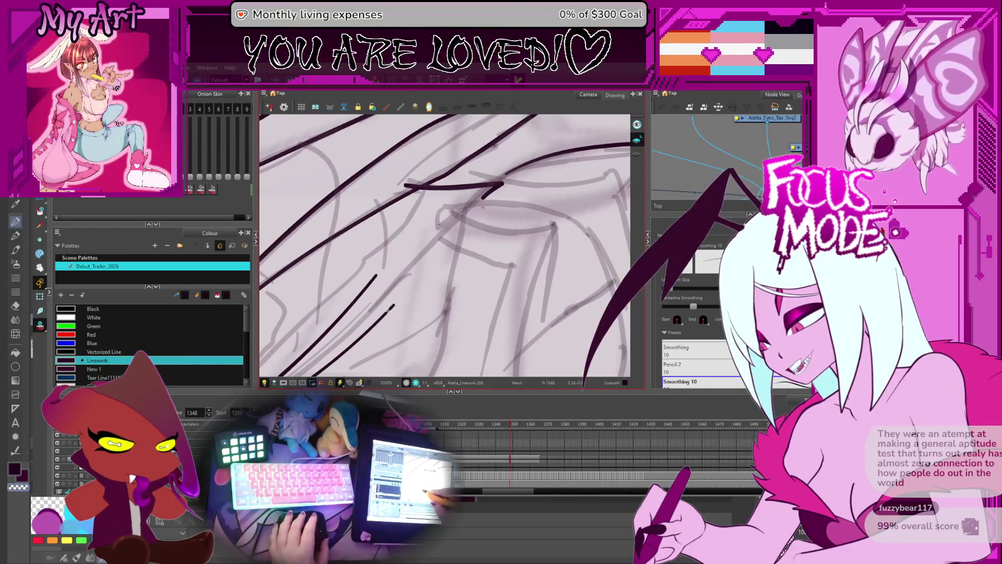
pyautogui.scroll(3, 392, 310)
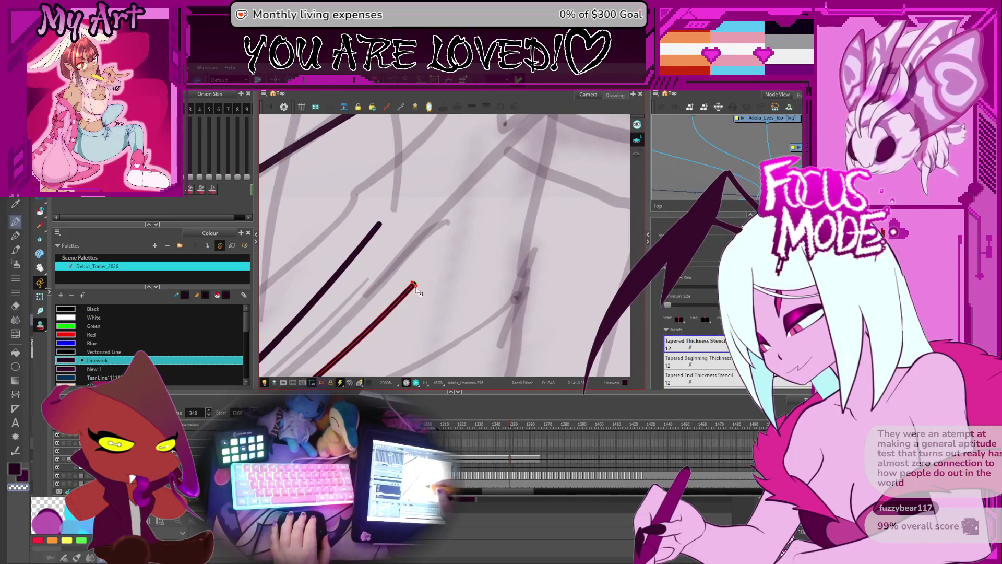
pyautogui.scroll(-5, 418, 286)
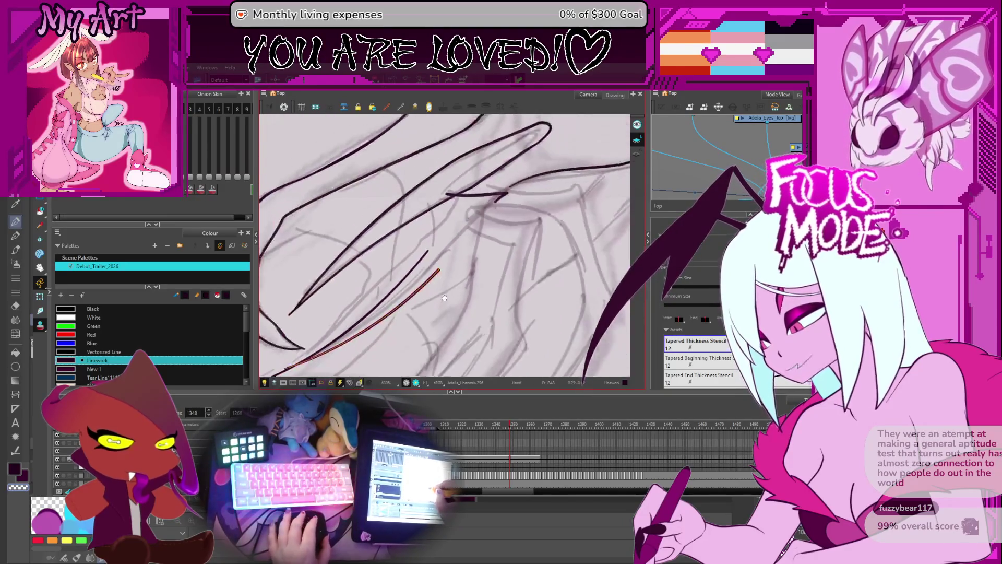
pyautogui.moveTo(424, 287)
pyautogui.mouseDown()
pyautogui.moveTo(402, 313)
pyautogui.moveTo(421, 273)
pyautogui.moveTo(404, 291)
pyautogui.moveTo(435, 298)
pyautogui.moveTo(437, 314)
pyautogui.mouseUp()
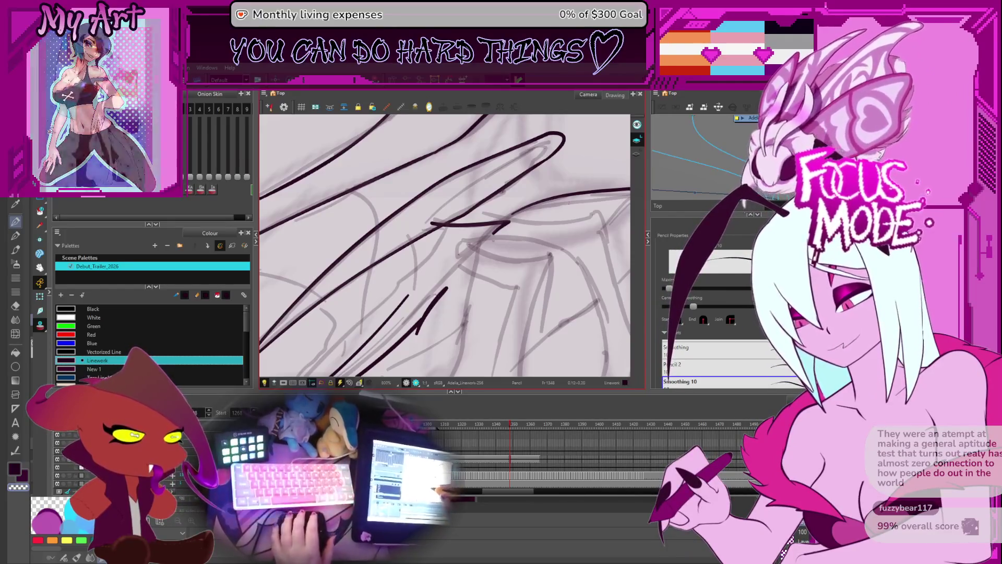
pyautogui.moveTo(447, 326)
pyautogui.mouseDown()
pyautogui.moveTo(460, 313)
pyautogui.moveTo(417, 313)
pyautogui.moveTo(544, 230)
pyautogui.mouseUp()
# Ink a new long line up along the claw and re-angle the view.
pyautogui.moveTo(409, 313); pyautogui.dragTo(548, 234)
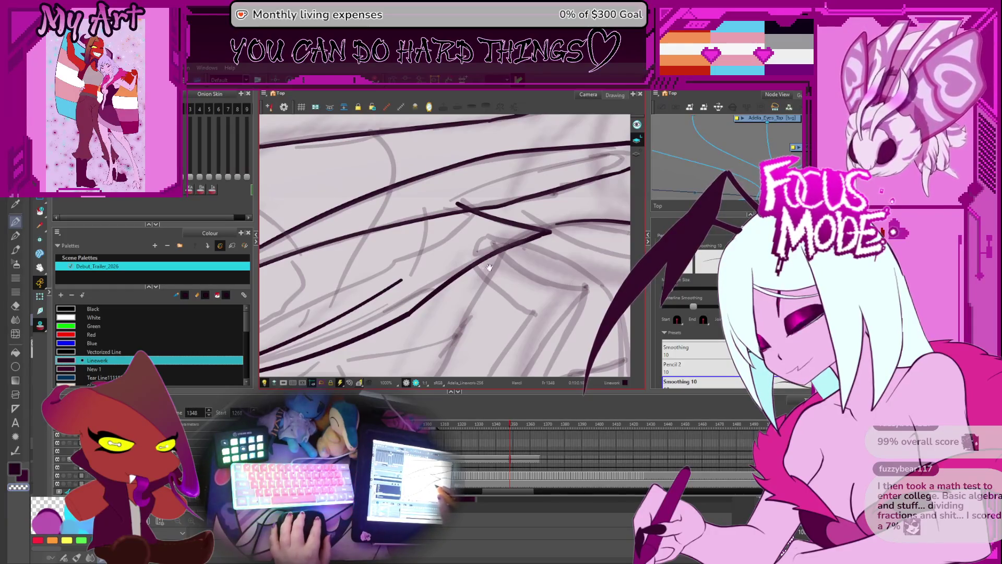
pyautogui.scroll(-3, 485, 268)
pyautogui.moveTo(485, 268); pyautogui.dragTo(468, 267)
pyautogui.scroll(3, 468, 266)
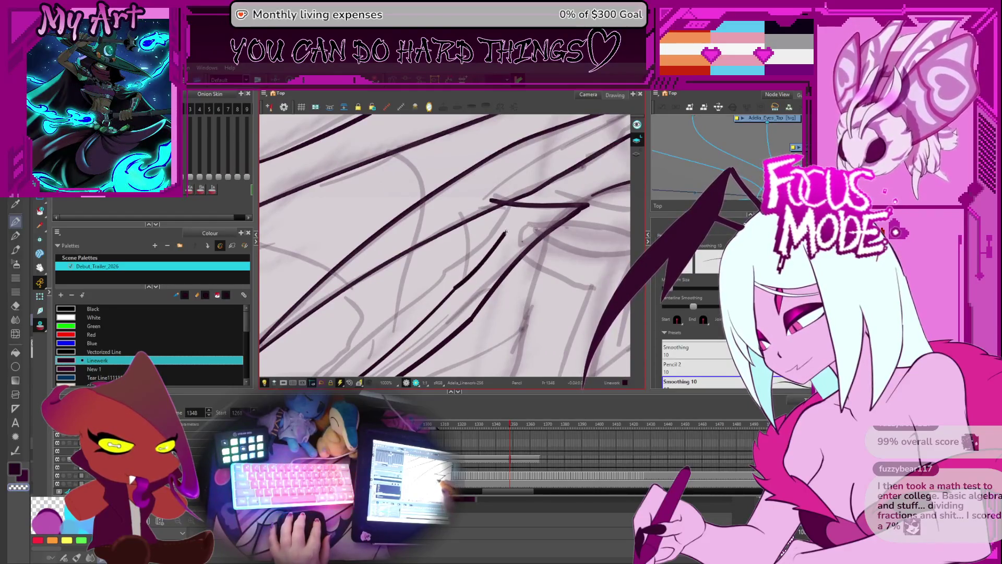
pyautogui.scroll(-2, 539, 210)
pyautogui.moveTo(540, 212)
pyautogui.mouseDown()
pyautogui.moveTo(546, 225)
pyautogui.moveTo(480, 282)
pyautogui.mouseUp()
pyautogui.scroll(2, 522, 245)
pyautogui.scroll(2, 480, 282)
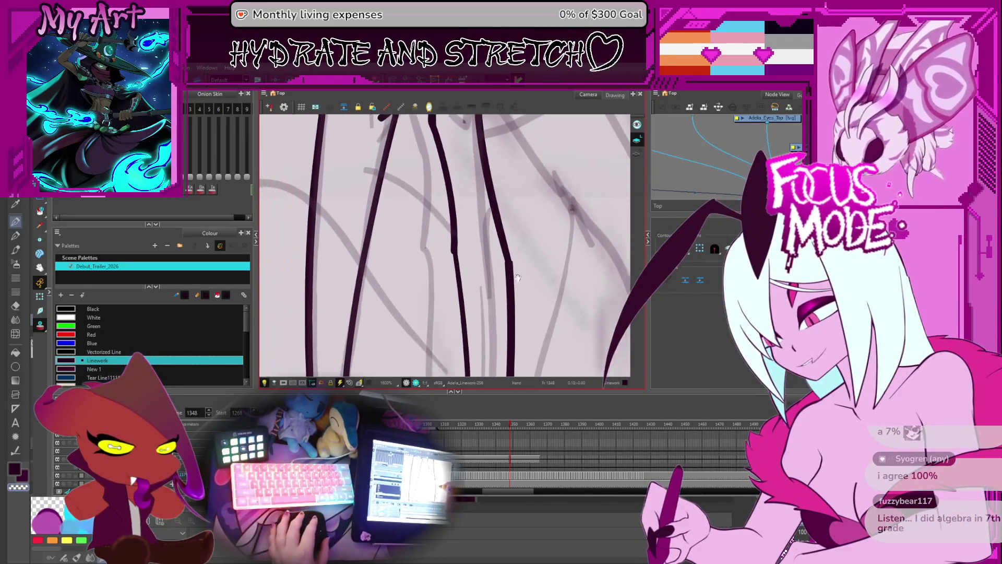
pyautogui.moveTo(547, 283)
pyautogui.mouseDown()
pyautogui.moveTo(501, 261)
pyautogui.moveTo(470, 271)
pyautogui.mouseUp()
# Select the inked stroke, rotate the view upright, and undo the stray short stroke.
pyautogui.click(444, 273)
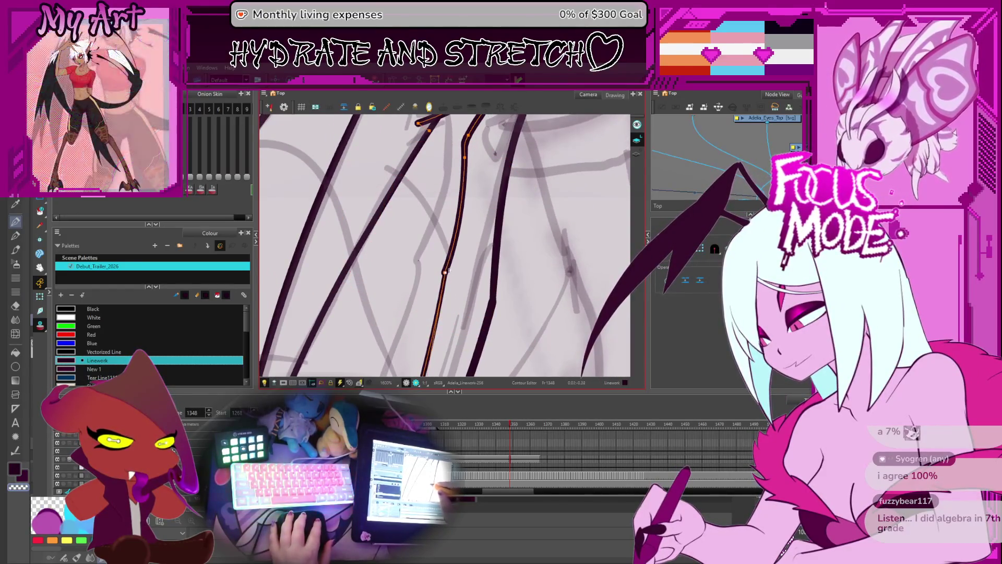
pyautogui.scroll(-6, 466, 296)
pyautogui.scroll(-3, 466, 296)
pyautogui.moveTo(470, 261); pyautogui.dragTo(495, 186)
pyautogui.hotkey('alt', '/')
pyautogui.scroll(4, 433, 261)
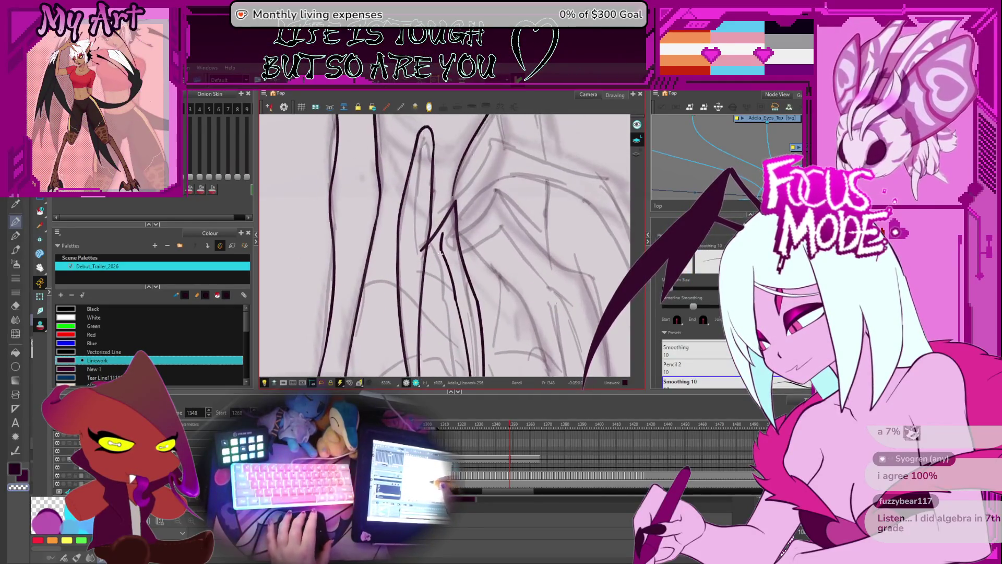
pyautogui.hotkey('ctrl', 'z')
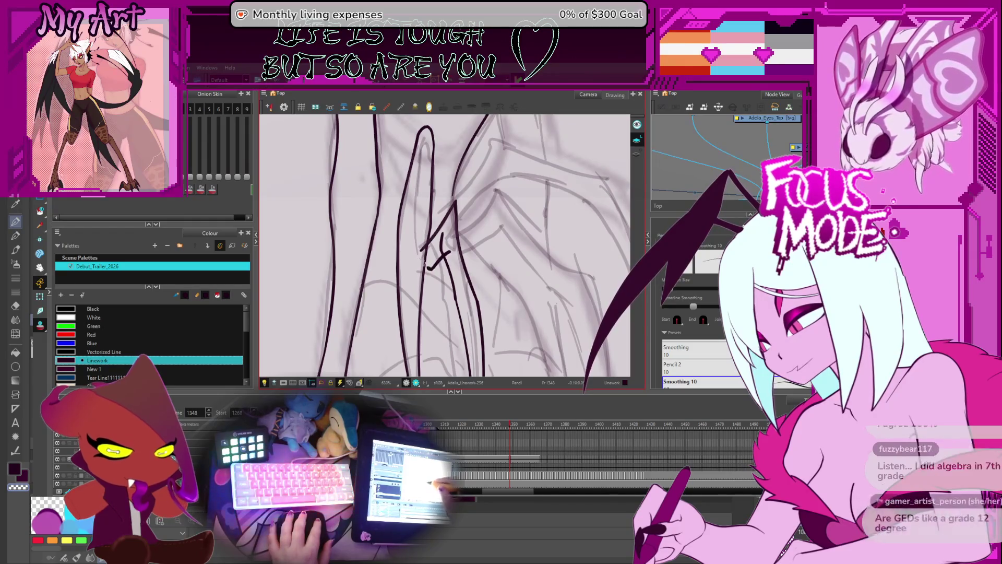
# Draw a new dark line down-left over the sketch and select it with the Contour Editor.
pyautogui.hotkey('alt', 't')
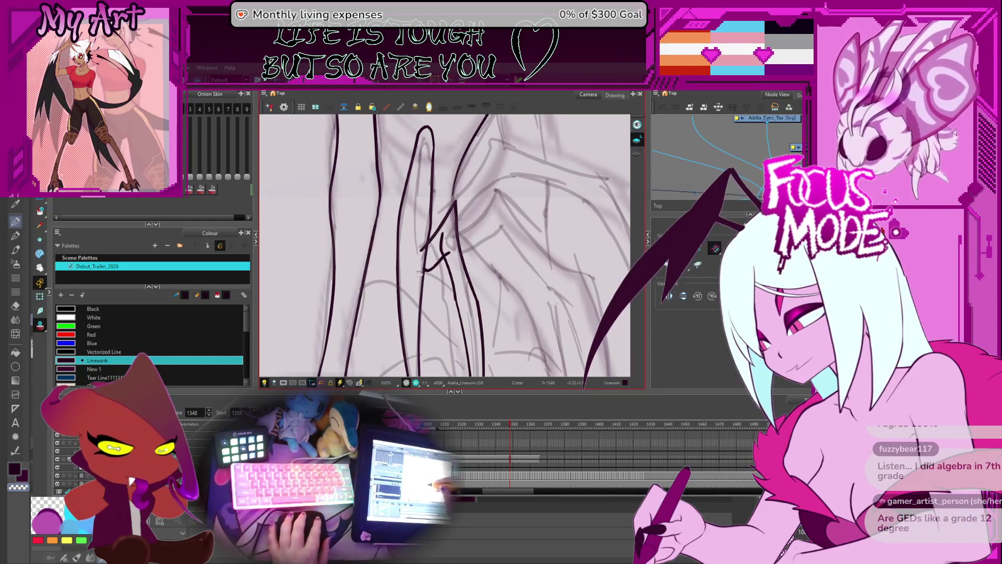
pyautogui.scroll(-3, 455, 276)
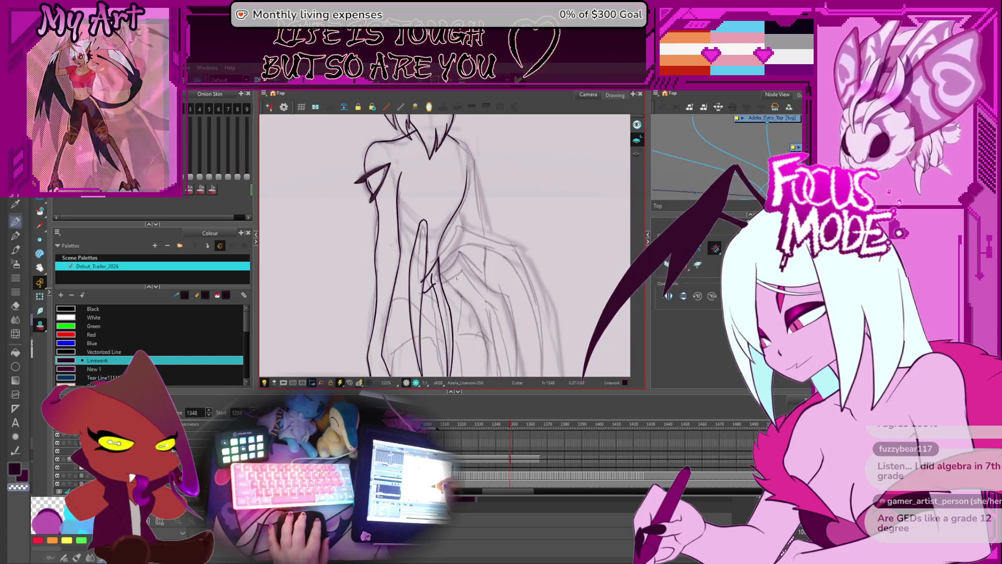
pyautogui.scroll(2, 456, 276)
pyautogui.hotkey('alt', '/')
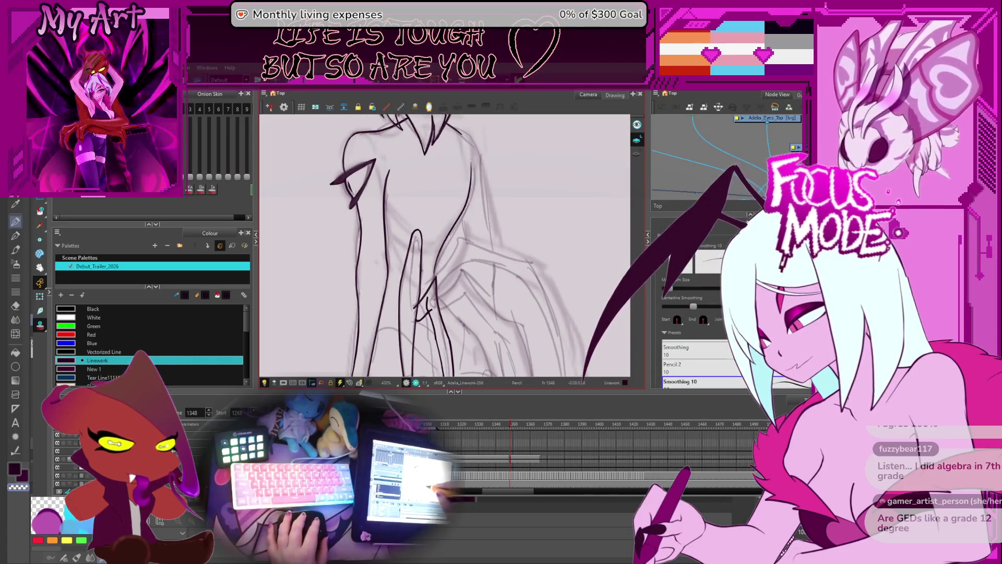
pyautogui.moveTo(457, 244); pyautogui.dragTo(428, 283)
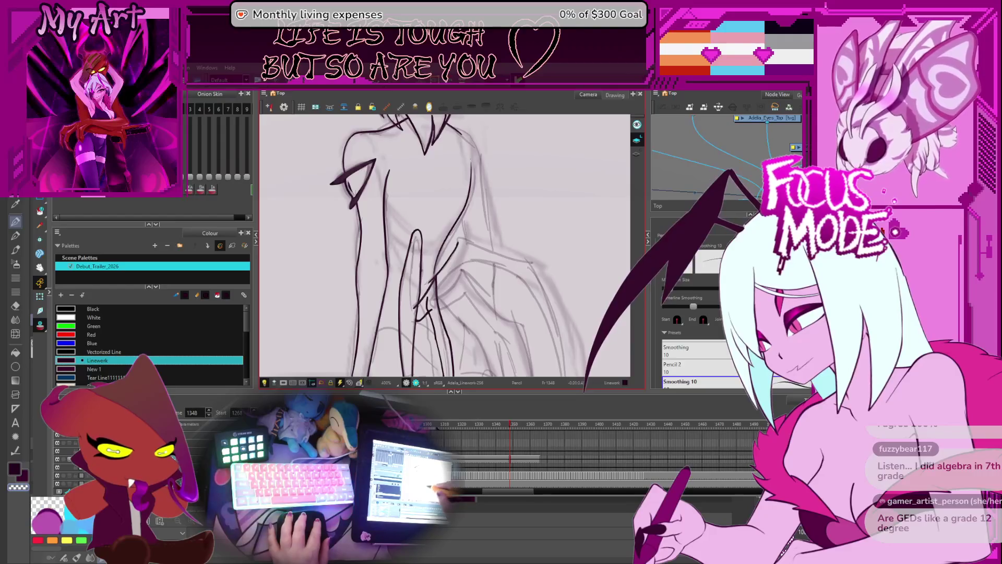
pyautogui.moveTo(471, 250)
pyautogui.mouseDown()
pyautogui.moveTo(462, 243)
pyautogui.moveTo(458, 263)
pyautogui.mouseUp()
pyautogui.scroll(3, 458, 263)
pyautogui.hotkey('alt', 'q')
pyautogui.click(439, 283)
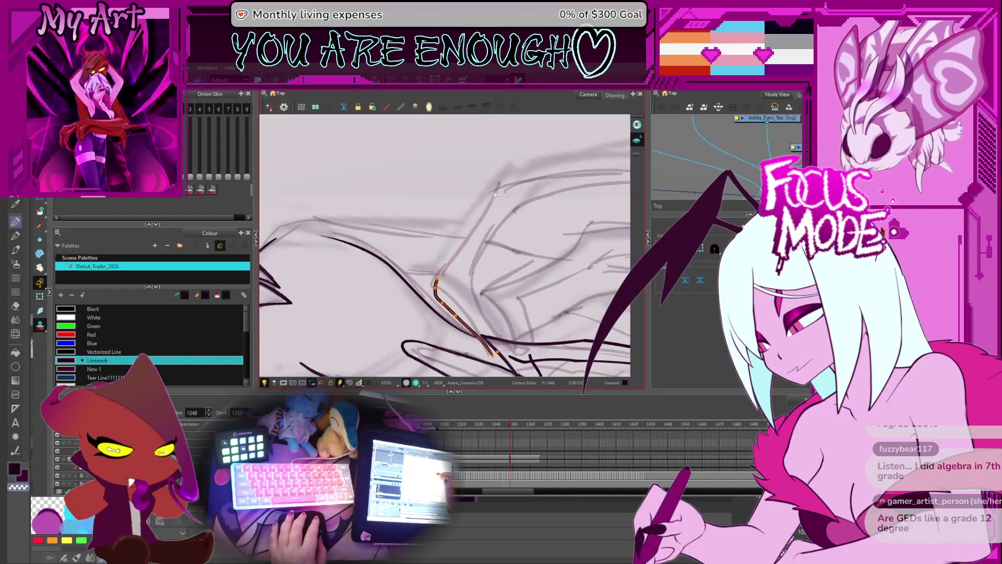
# Bend the selected straight stroke into a curve that follows the sketch.
pyautogui.moveTo(462, 240); pyautogui.dragTo(482, 242)
pyautogui.scroll(-2, 443, 249)
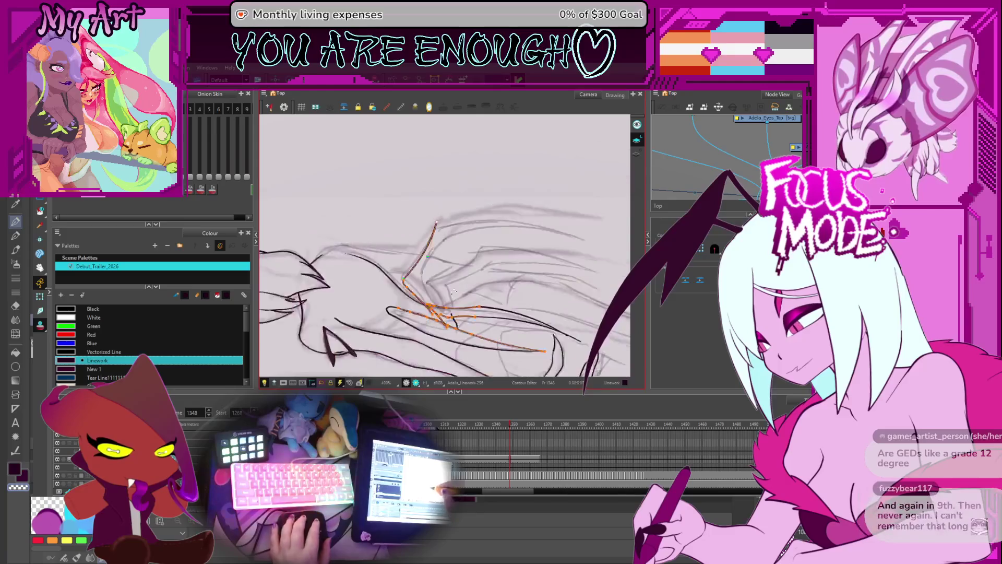
pyautogui.scroll(2, 442, 249)
pyautogui.moveTo(442, 249)
pyautogui.keyDown('ctrl'); pyautogui.keyDown('alt'); pyautogui.mouseDown()
pyautogui.moveTo(507, 322)
pyautogui.moveTo(517, 253)
pyautogui.mouseUp(); pyautogui.keyUp('alt'); pyautogui.keyUp('ctrl')
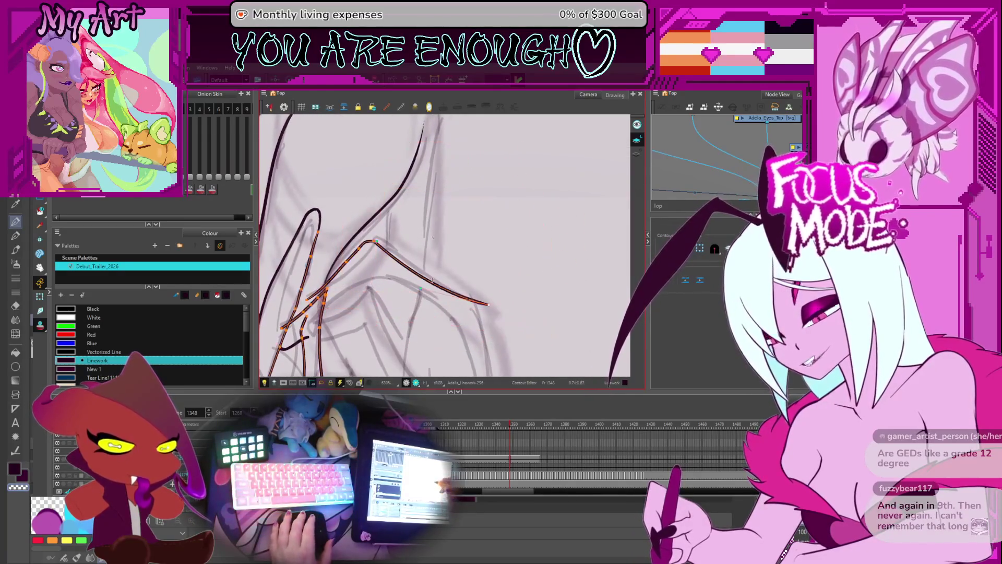
# Reselect strokes, picking the long left stroke and the finger's left outline.
pyautogui.click(349, 271)
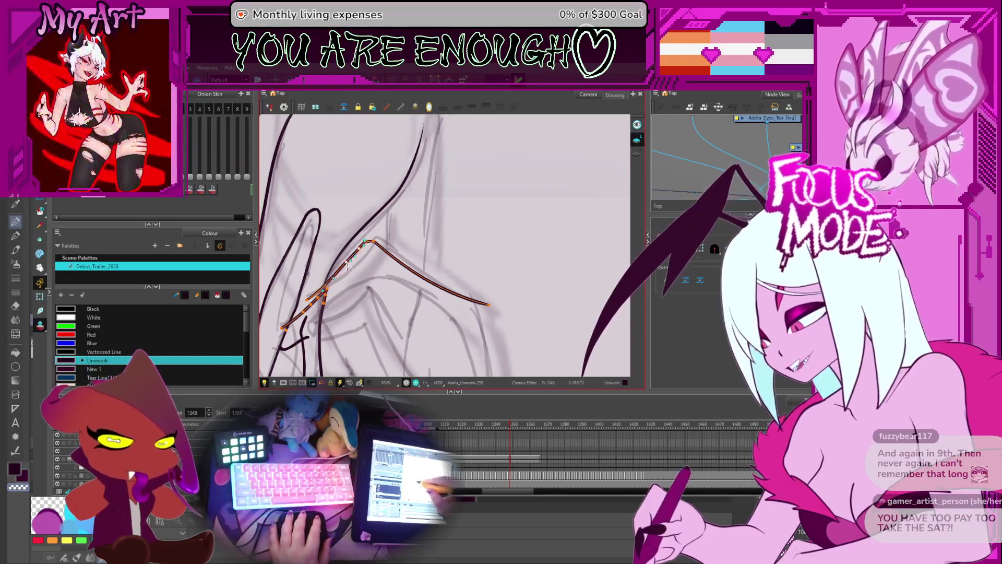
pyautogui.click(384, 271)
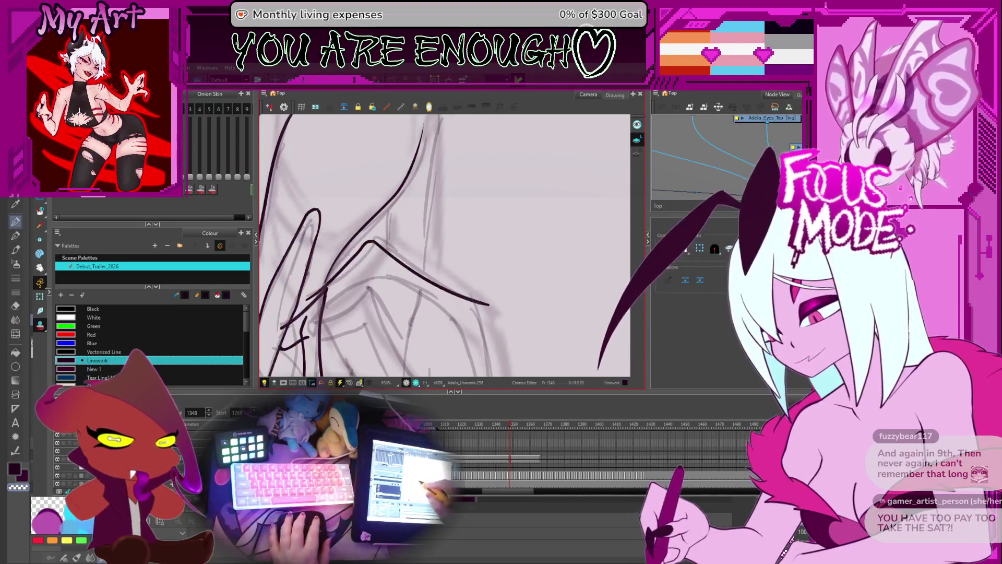
pyautogui.moveTo(397, 268)
pyautogui.mouseDown()
pyautogui.moveTo(448, 249)
pyautogui.moveTo(429, 247)
pyautogui.mouseUp()
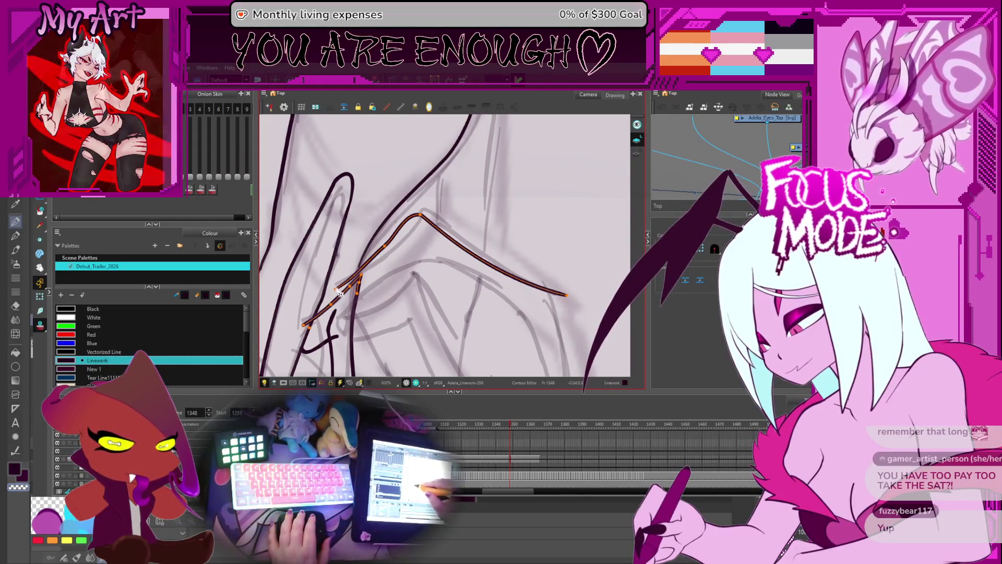
pyautogui.keyDown('shift'); pyautogui.click(368, 265); pyautogui.keyUp('shift')
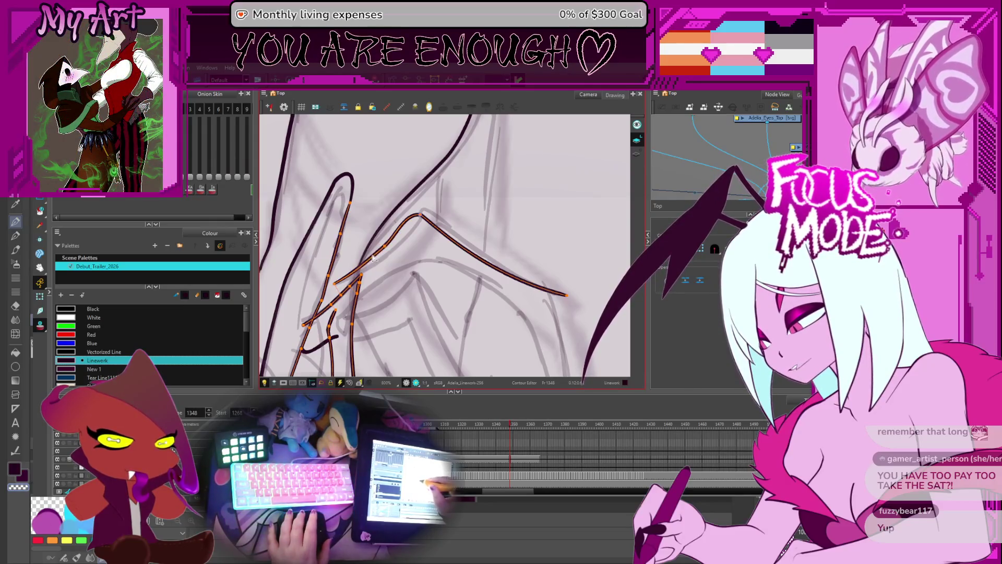
pyautogui.keyDown('shift'); pyautogui.click(372, 257); pyautogui.keyUp('shift')
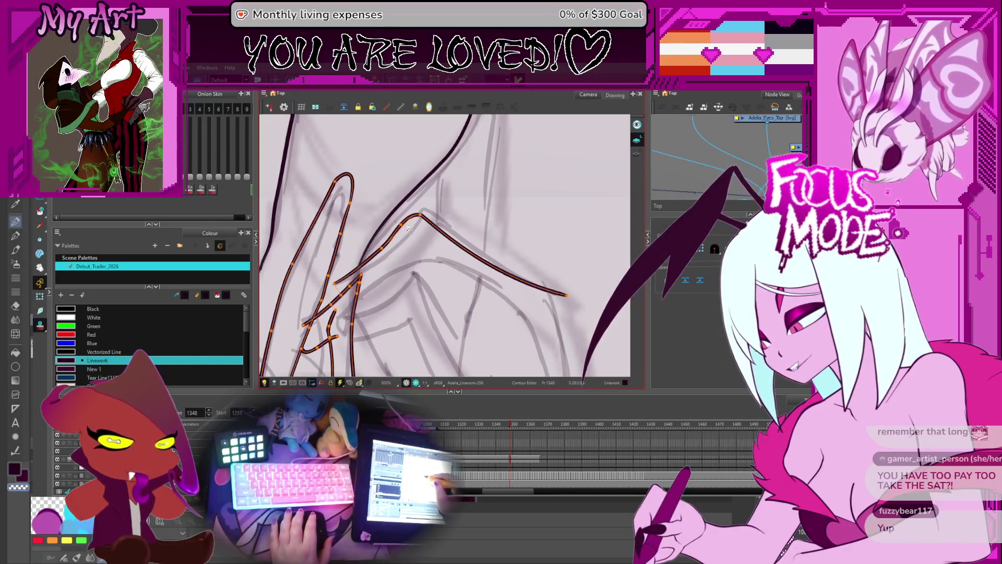
pyautogui.scroll(-2, 412, 226)
# Ink a curved black line with the Pencil, running up over the sketch.
pyautogui.moveTo(471, 263); pyautogui.dragTo(446, 230)
pyautogui.hotkey('alt', '/')
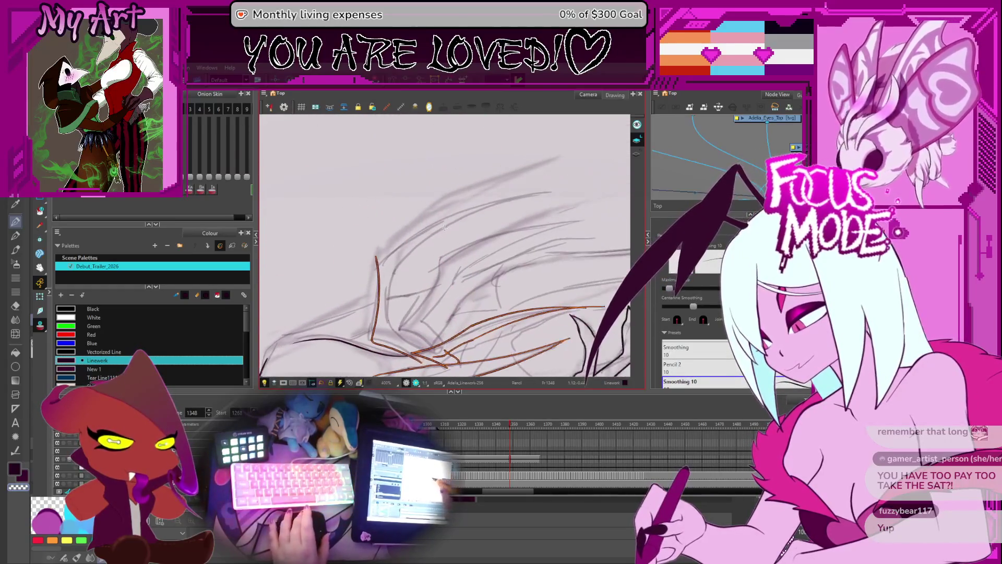
pyautogui.scroll(2, 444, 227)
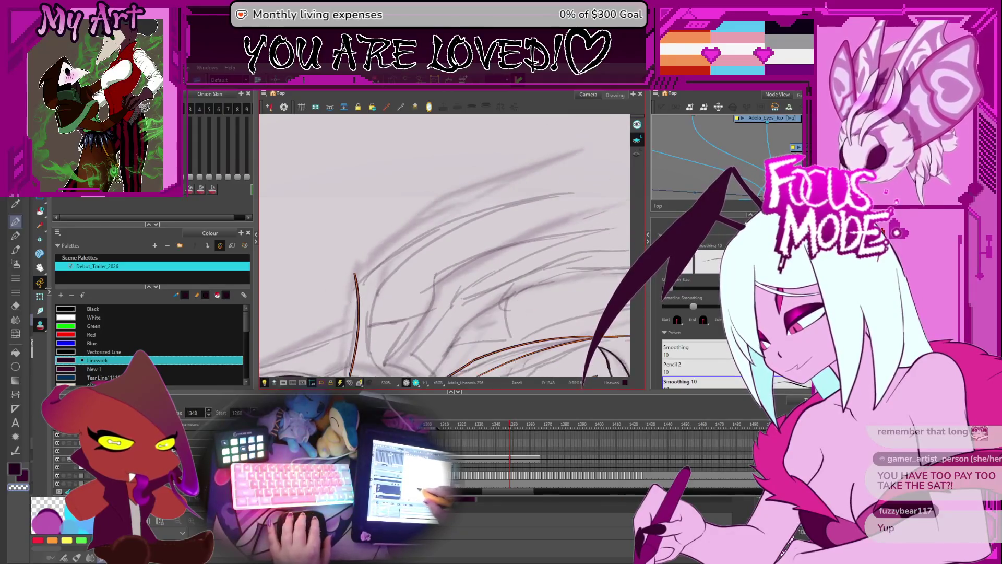
pyautogui.moveTo(373, 269); pyautogui.dragTo(423, 305)
pyautogui.moveTo(321, 342); pyautogui.dragTo(441, 203)
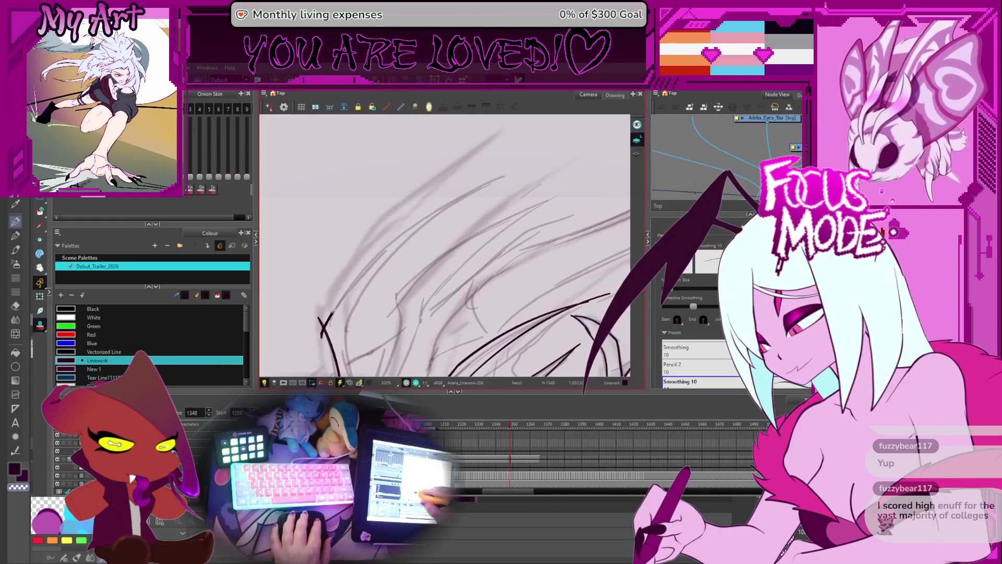
# Undo the short stroke where the claw lines cross and redraw it in place.
pyautogui.moveTo(418, 292)
pyautogui.mouseDown()
pyautogui.moveTo(428, 240)
pyautogui.moveTo(455, 196)
pyautogui.mouseUp()
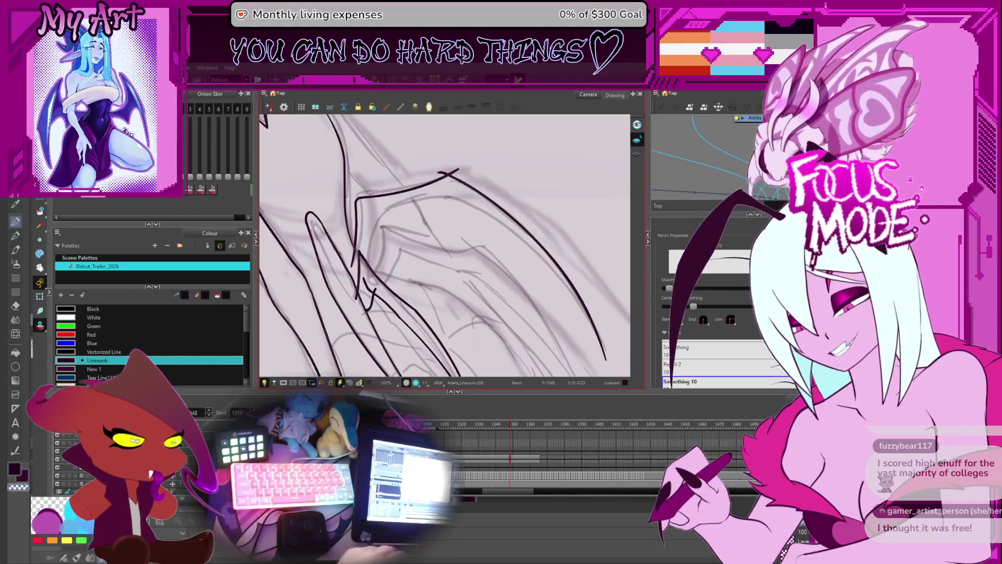
pyautogui.press('v')
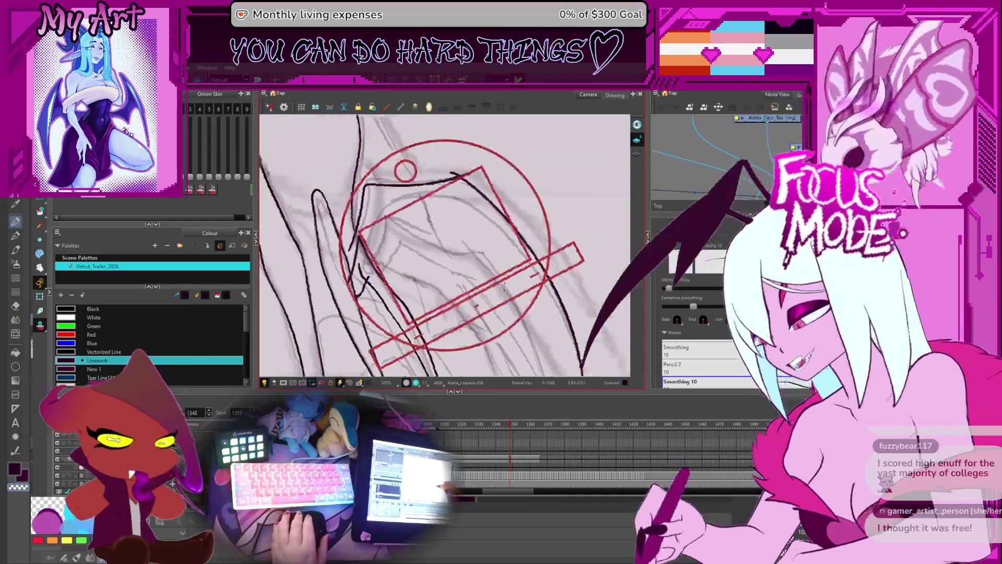
pyautogui.scroll(3, 466, 299)
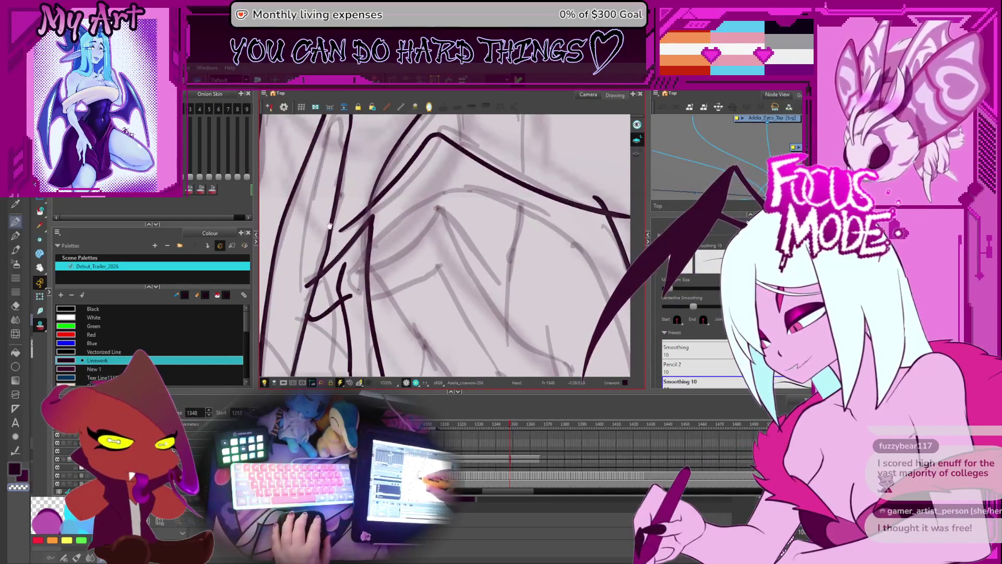
pyautogui.moveTo(328, 242); pyautogui.dragTo(352, 260)
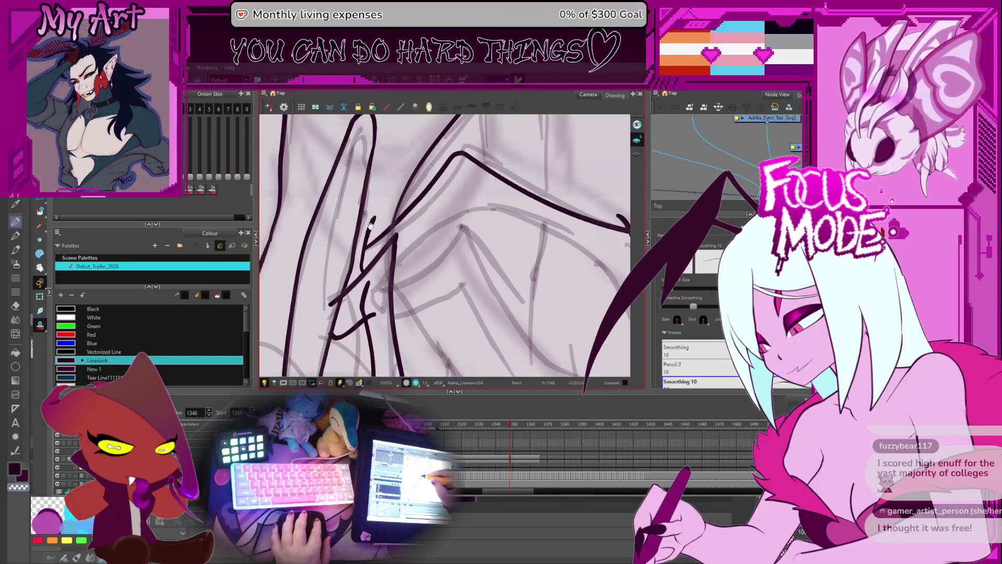
pyautogui.hotkey('alt', 't')
pyautogui.scroll(-5, 381, 233)
pyautogui.scroll(3, 398, 225)
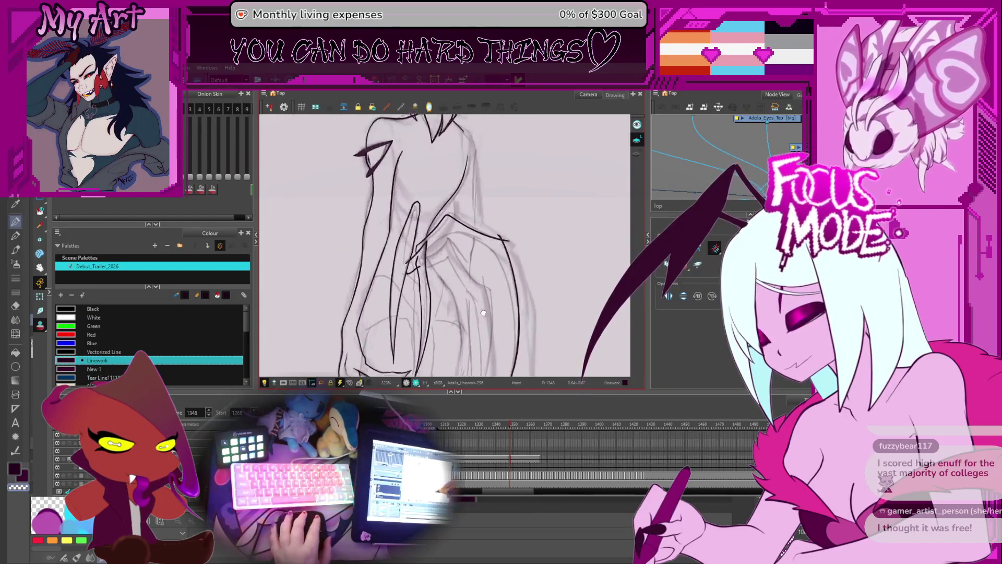
pyautogui.moveTo(398, 225)
pyautogui.mouseDown()
pyautogui.moveTo(416, 243)
pyautogui.moveTo(503, 226)
pyautogui.moveTo(395, 289)
pyautogui.mouseUp()
pyautogui.hotkey('alt', 'b')
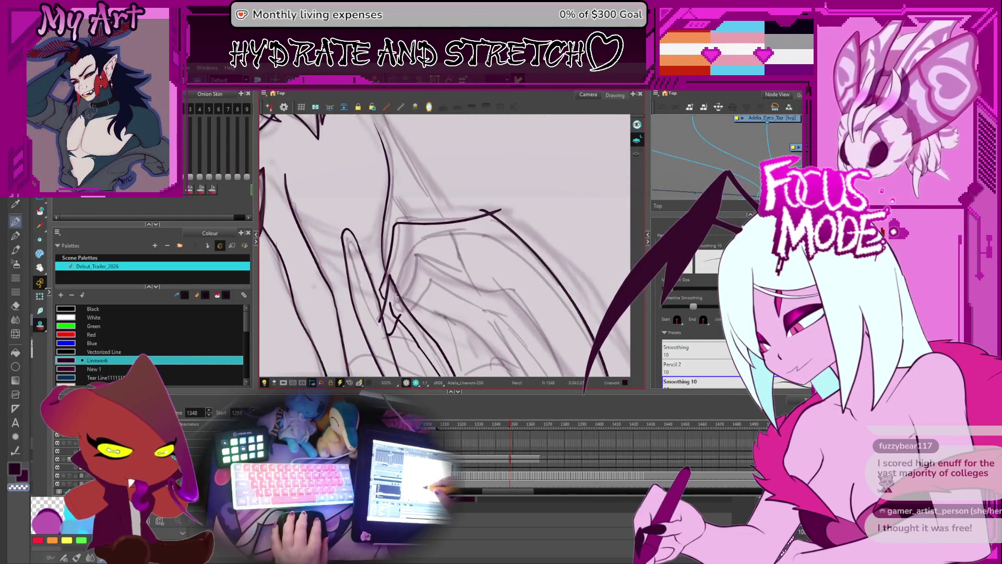
pyautogui.hotkey('ctrl', 'z')
pyautogui.moveTo(410, 244); pyautogui.dragTo(402, 274)
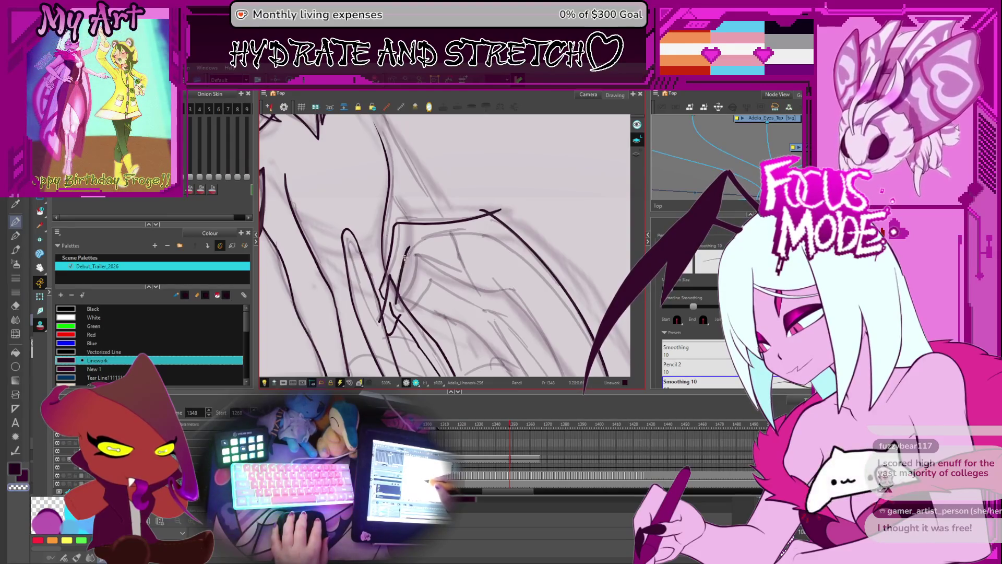
# Ink a second long curve parallel to the earlier line across the claws.
pyautogui.moveTo(415, 232)
pyautogui.mouseDown()
pyautogui.moveTo(520, 294)
pyautogui.moveTo(498, 266)
pyautogui.moveTo(502, 242)
pyautogui.moveTo(460, 282)
pyautogui.moveTo(480, 263)
pyautogui.mouseUp()
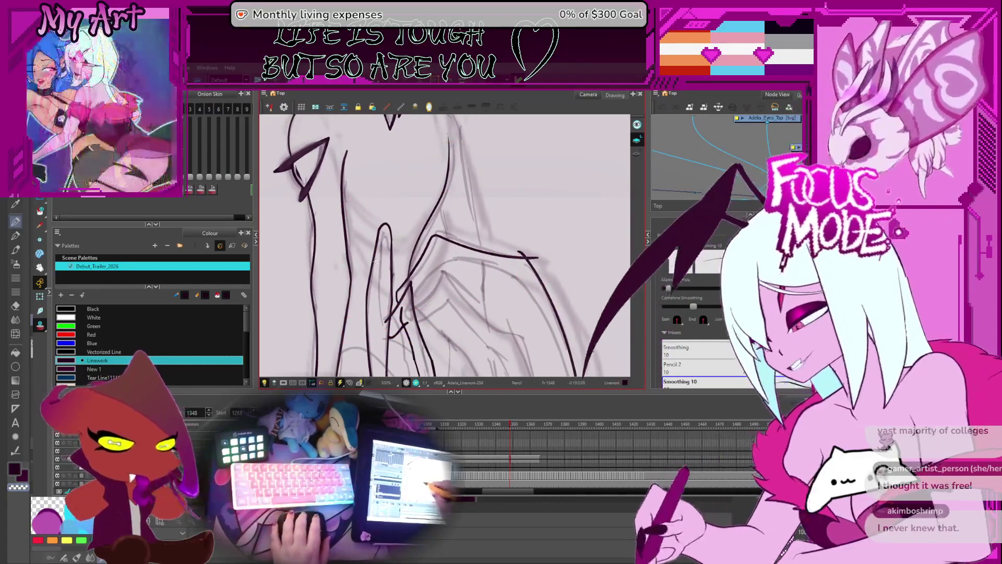
pyautogui.press('2')
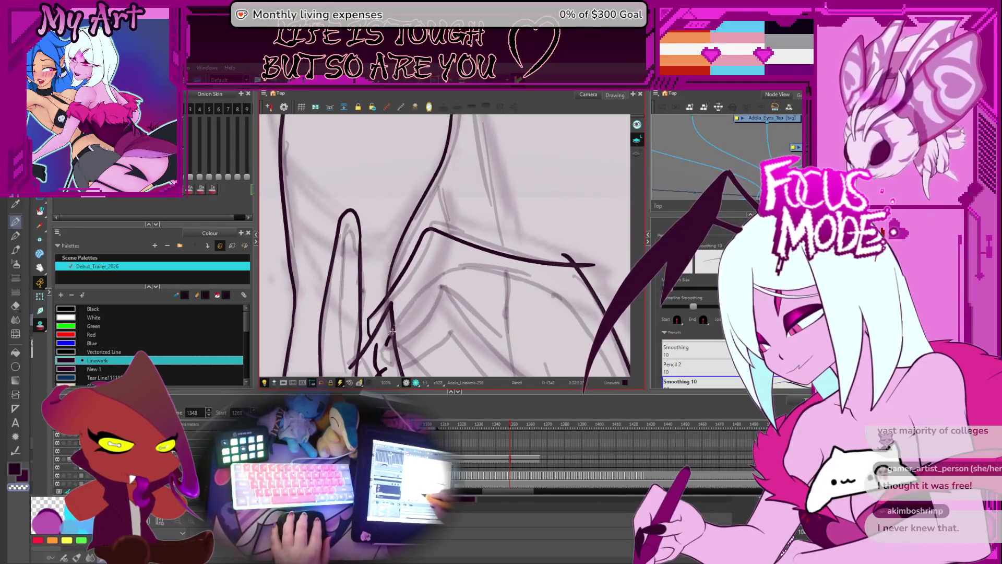
pyautogui.moveTo(409, 312); pyautogui.dragTo(389, 304)
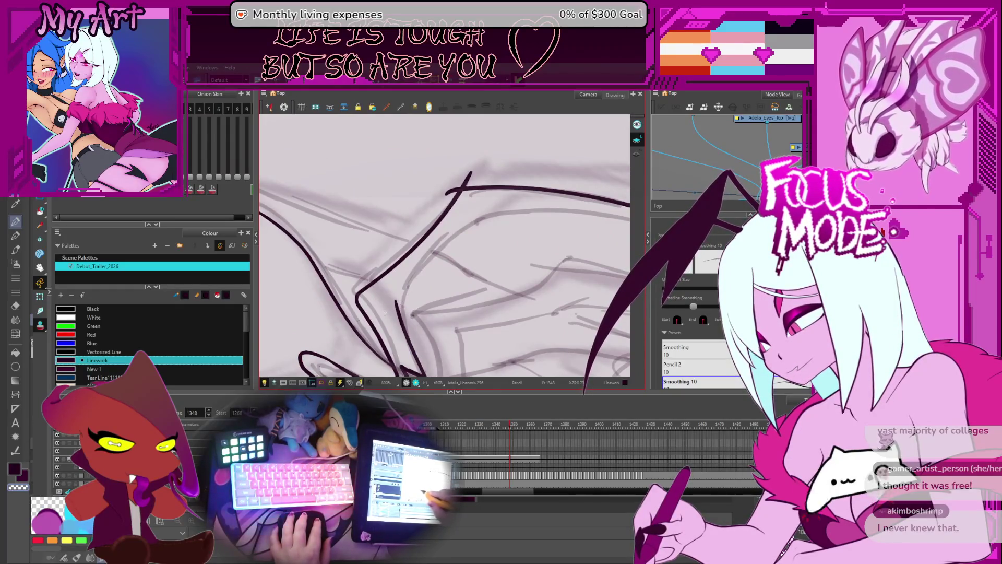
pyautogui.moveTo(470, 226); pyautogui.dragTo(444, 211)
pyautogui.scroll(-2, 399, 263)
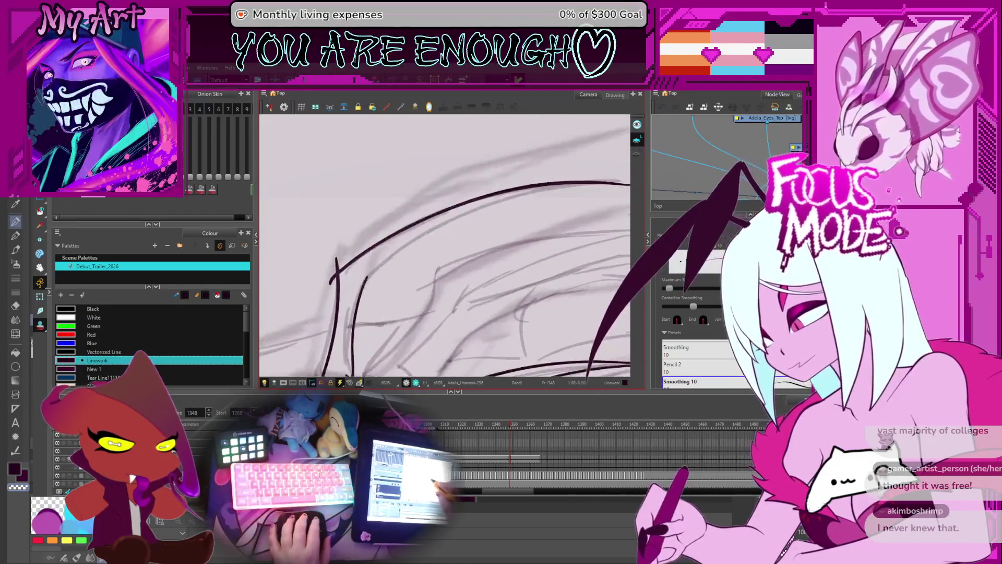
pyautogui.moveTo(480, 256); pyautogui.dragTo(459, 241)
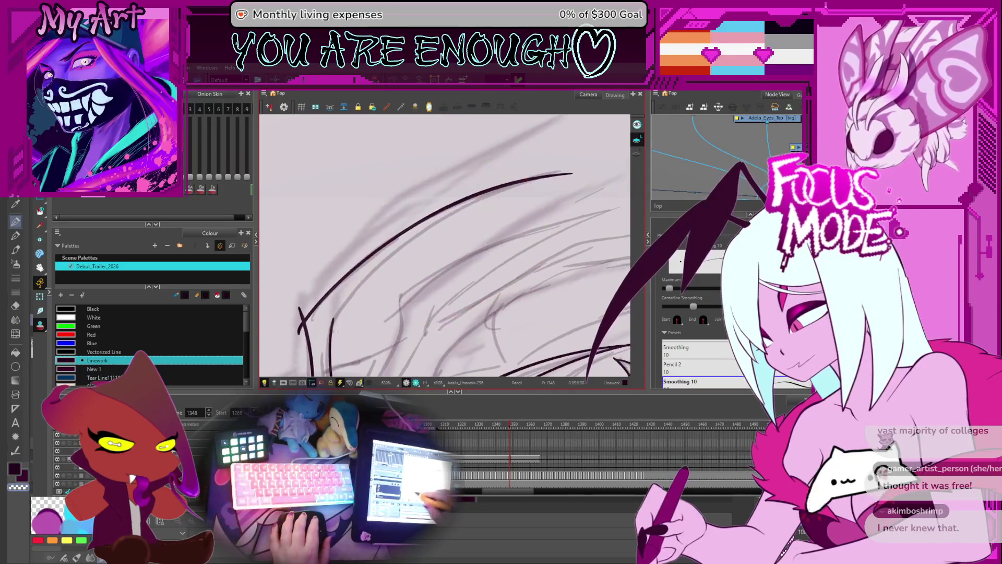
pyautogui.moveTo(330, 334); pyautogui.dragTo(587, 166)
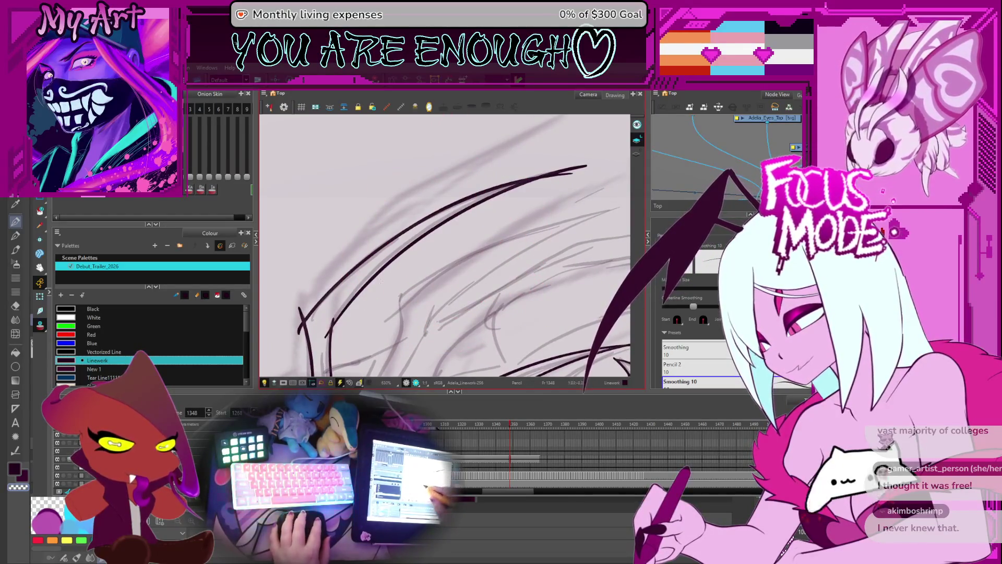
pyautogui.scroll(-3, 563, 155)
pyautogui.moveTo(574, 209)
pyautogui.mouseDown()
pyautogui.moveTo(587, 335)
pyautogui.moveTo(336, 358)
pyautogui.mouseUp()
pyautogui.scroll(3, 482, 156)
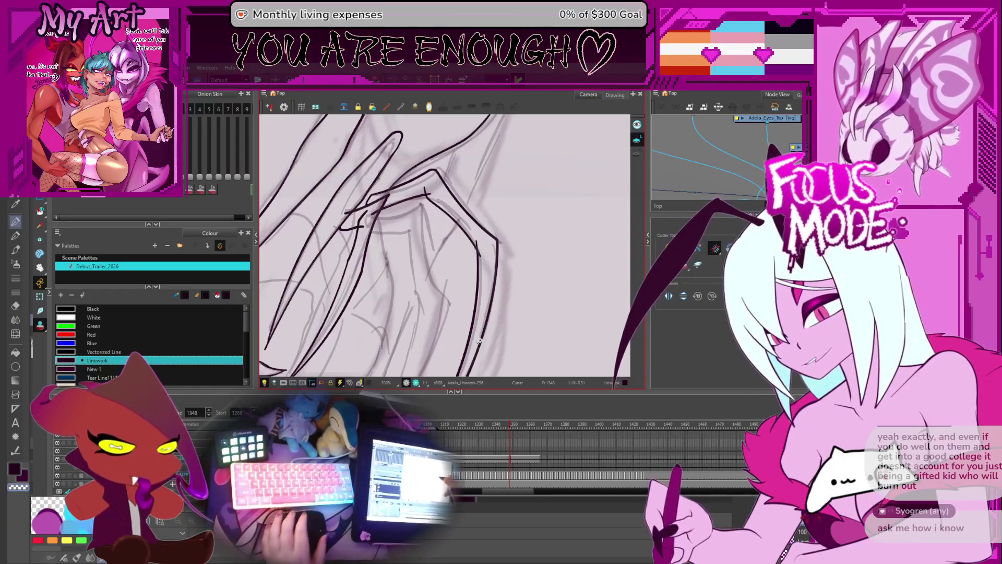
# Reset the view rotation with Shift+X and zoom out to show the whole upright character.
pyautogui.moveTo(483, 292)
pyautogui.mouseDown()
pyautogui.moveTo(498, 258)
pyautogui.moveTo(551, 276)
pyautogui.moveTo(511, 270)
pyautogui.moveTo(473, 295)
pyautogui.mouseUp()
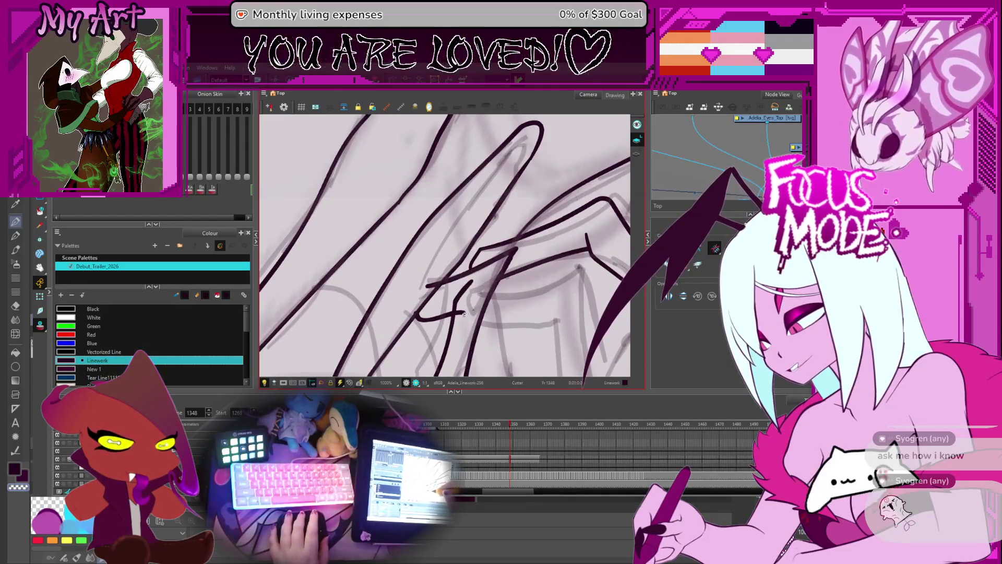
pyautogui.scroll(-6, 426, 287)
pyautogui.scroll(3, 458, 261)
pyautogui.scroll(2, 458, 299)
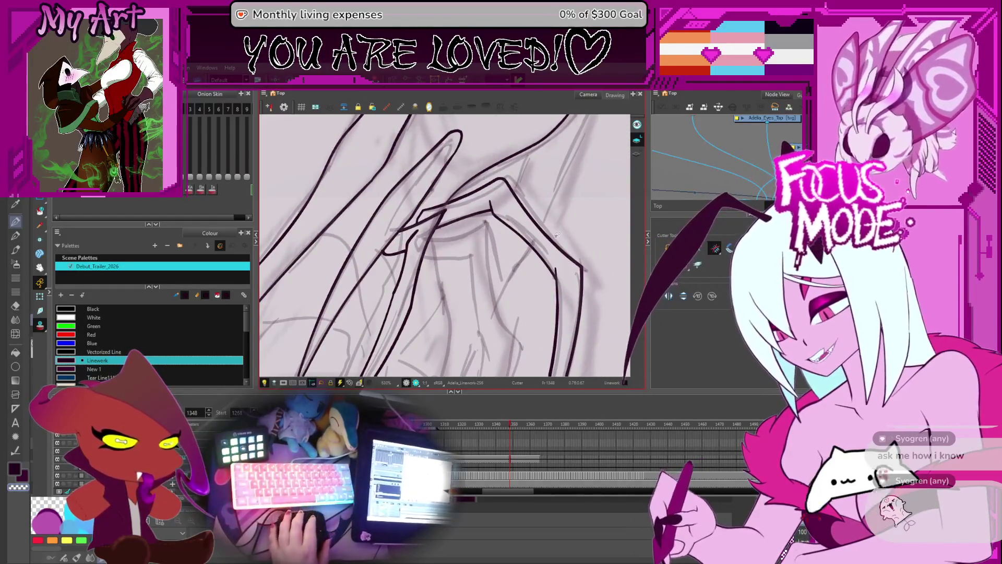
pyautogui.scroll(-3, 520, 257)
pyautogui.moveTo(521, 257); pyautogui.dragTo(478, 301)
pyautogui.hotkey('shift', 'x')
pyautogui.scroll(-4, 444, 246)
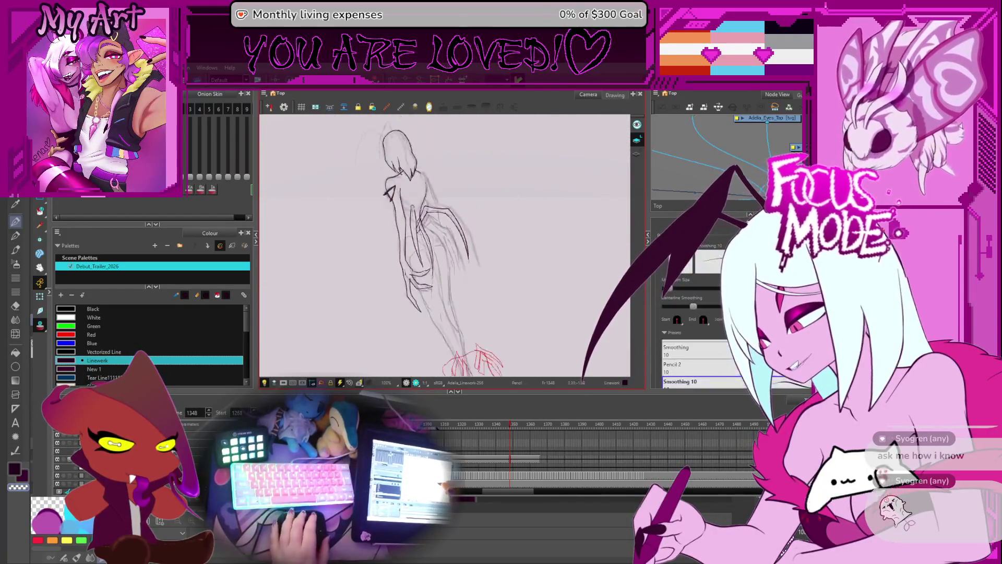
# Zoom and angle the view close onto the figure's inked claws, ready for stroke editing.
pyautogui.moveTo(402, 246)
pyautogui.mouseDown()
pyautogui.moveTo(418, 272)
pyautogui.moveTo(404, 304)
pyautogui.mouseUp()
pyautogui.scroll(6, 404, 303)
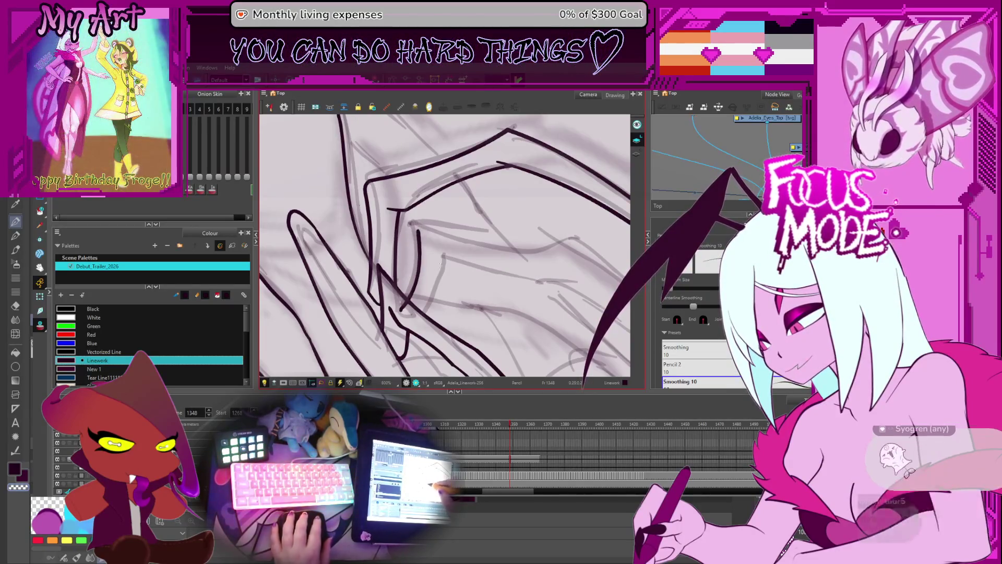
pyautogui.moveTo(456, 259); pyautogui.dragTo(430, 236)
pyautogui.press('space')
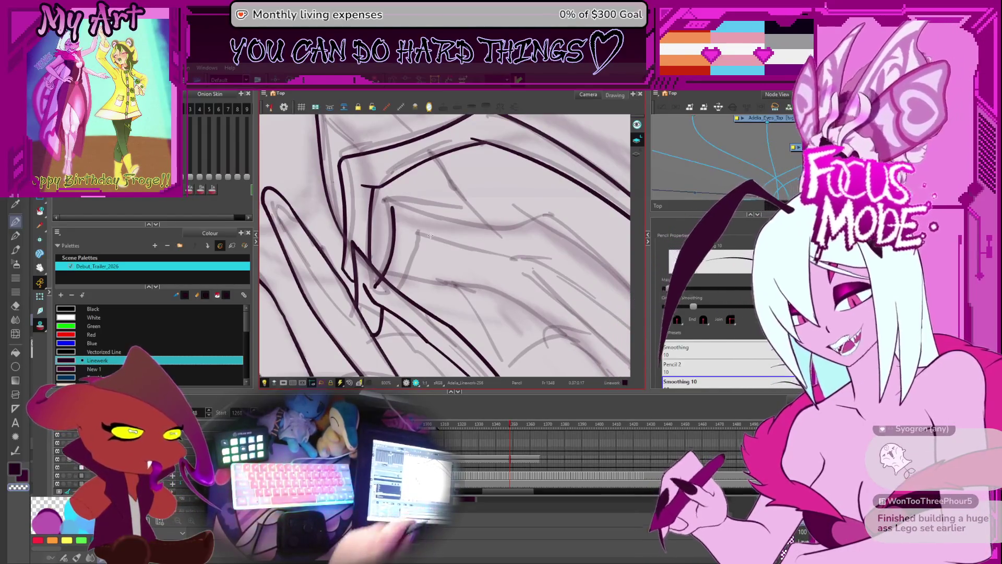
pyautogui.moveTo(429, 236)
pyautogui.mouseDown()
pyautogui.moveTo(491, 289)
pyautogui.moveTo(460, 269)
pyautogui.mouseUp()
pyautogui.hotkey('alt', 'q')
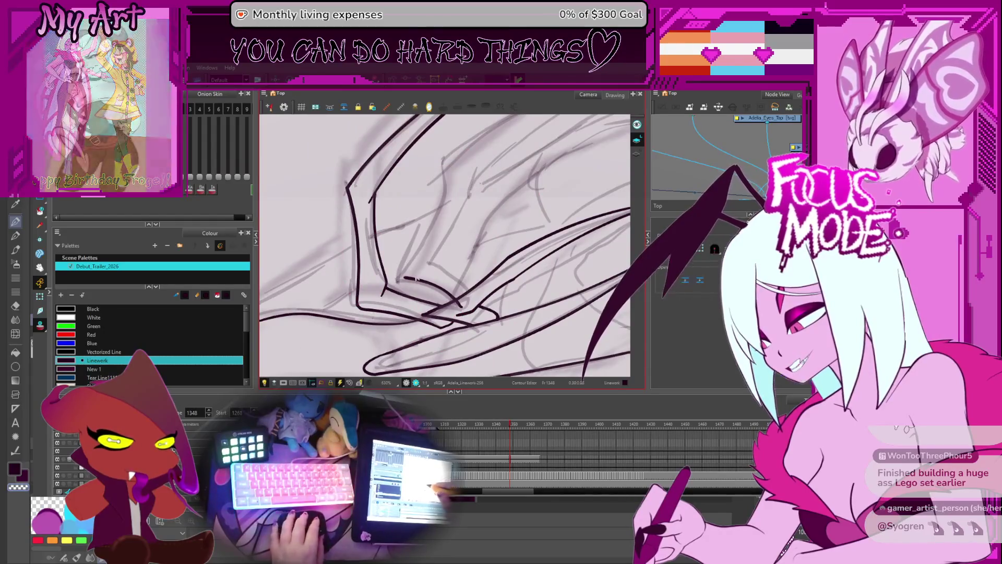
# Select the inked claw stroke and its longer connected stroke in the Contour Editor.
pyautogui.click(406, 281)
pyautogui.click(403, 282)
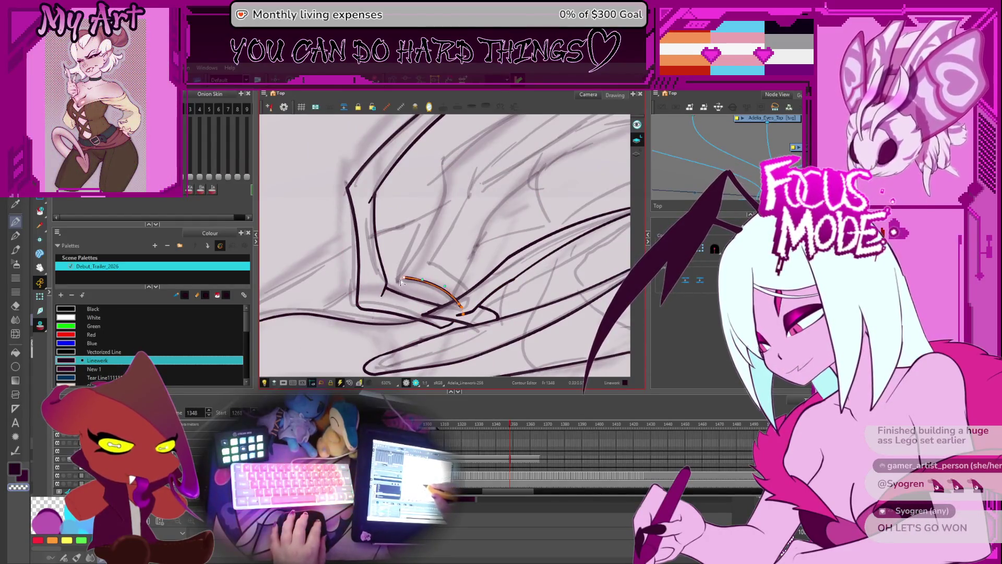
pyautogui.click(399, 278)
pyautogui.moveTo(424, 282)
pyautogui.mouseDown()
pyautogui.moveTo(397, 349)
pyautogui.moveTo(349, 330)
pyautogui.mouseUp()
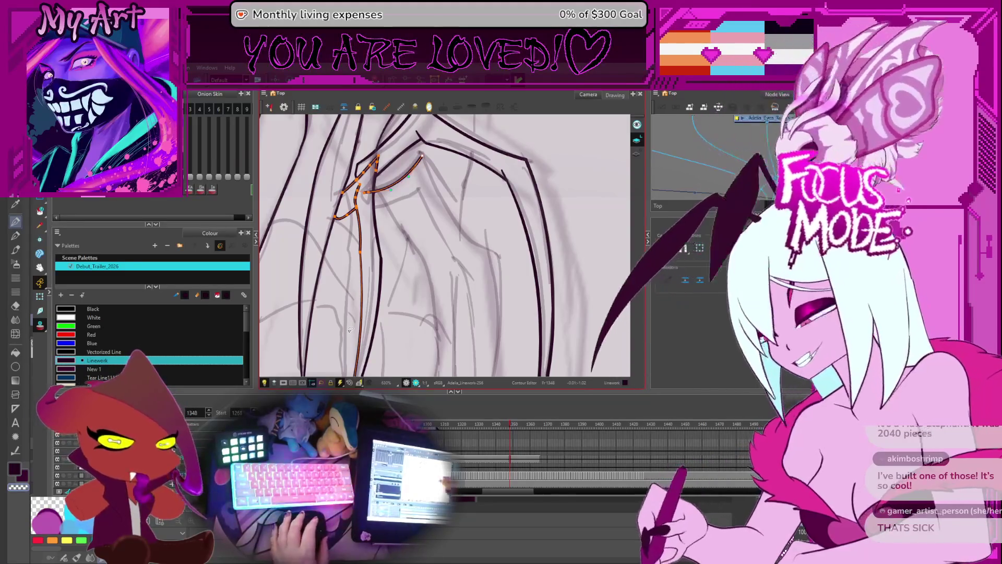
# Undo the misplaced attempts, redraw the diagonal wing bone stroke, then select the upper wing strokes.
pyautogui.press('Escape')
pyautogui.scroll(2, 412, 196)
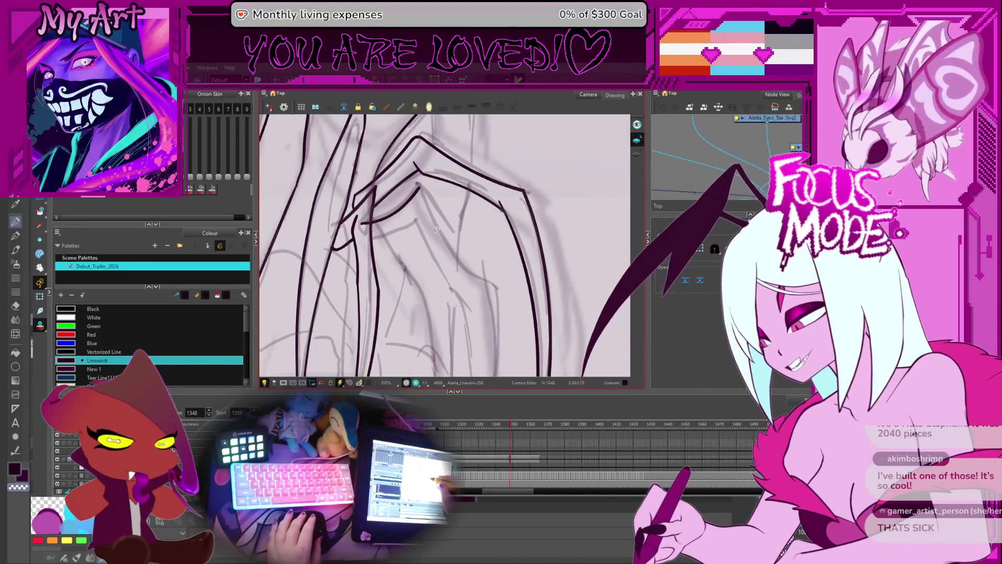
pyautogui.moveTo(455, 269); pyautogui.dragTo(426, 205)
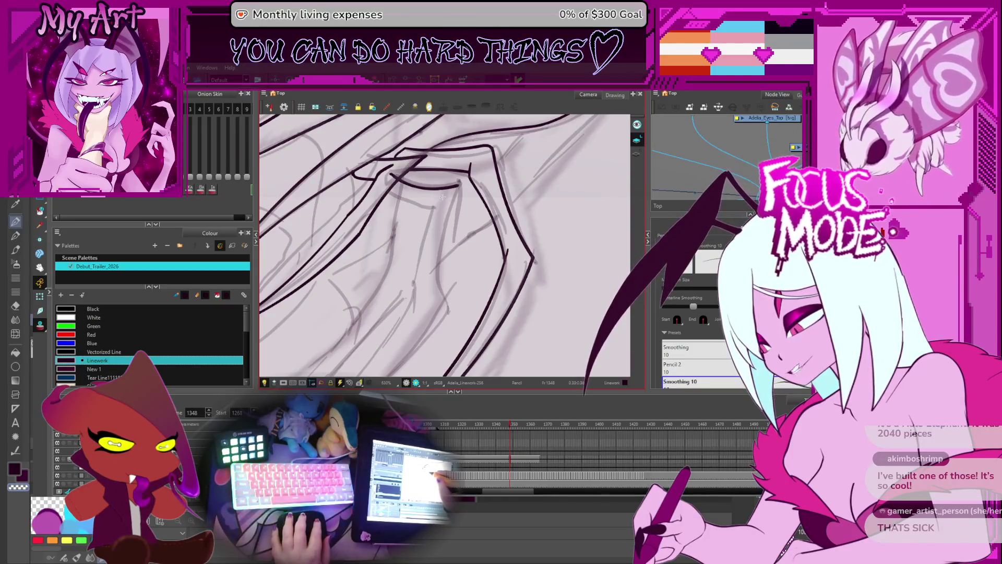
pyautogui.hotkey('ctrl', 'z')
pyautogui.moveTo(445, 283); pyautogui.dragTo(399, 285)
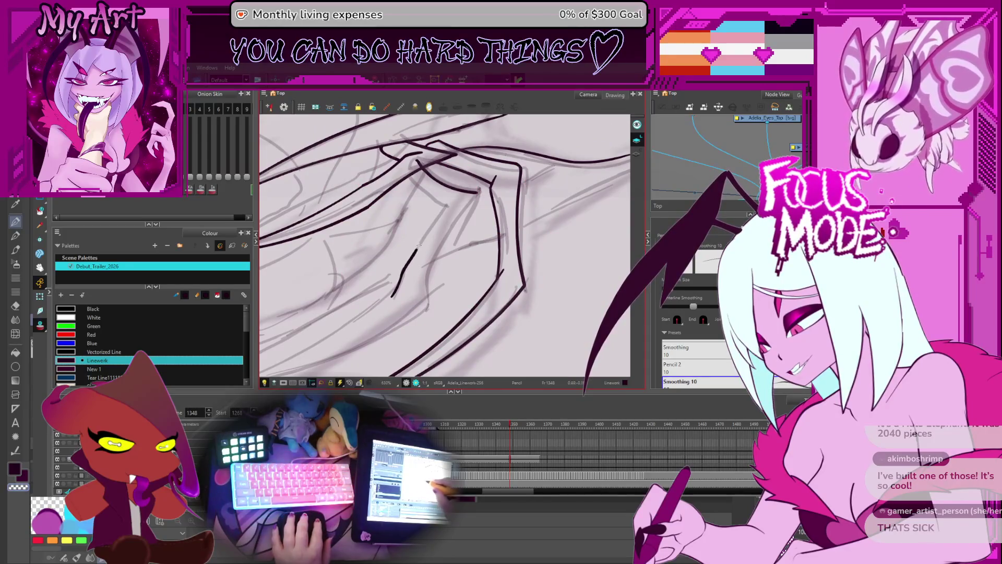
pyautogui.hotkey('ctrl', 'z')
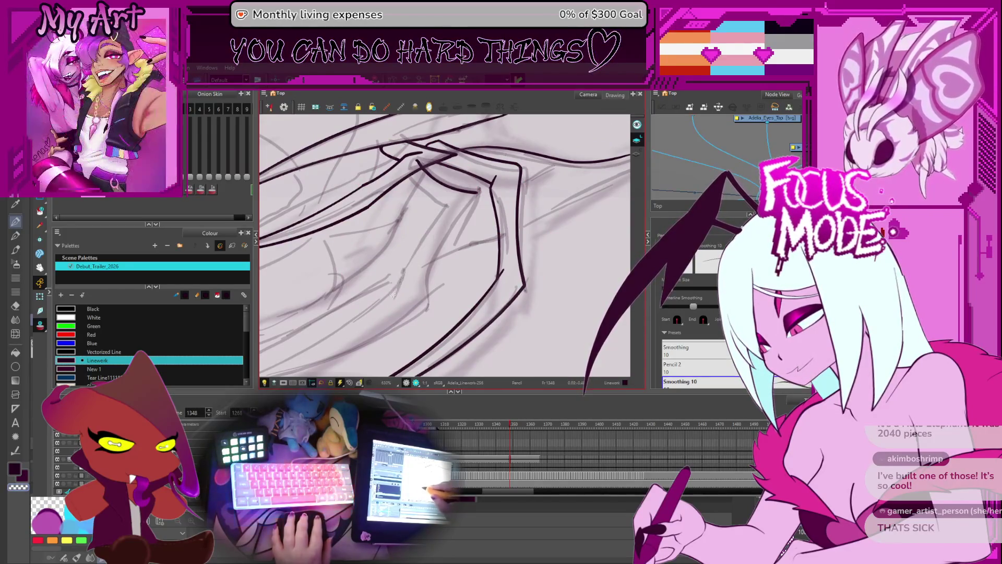
pyautogui.hotkey('ctrl', 'z')
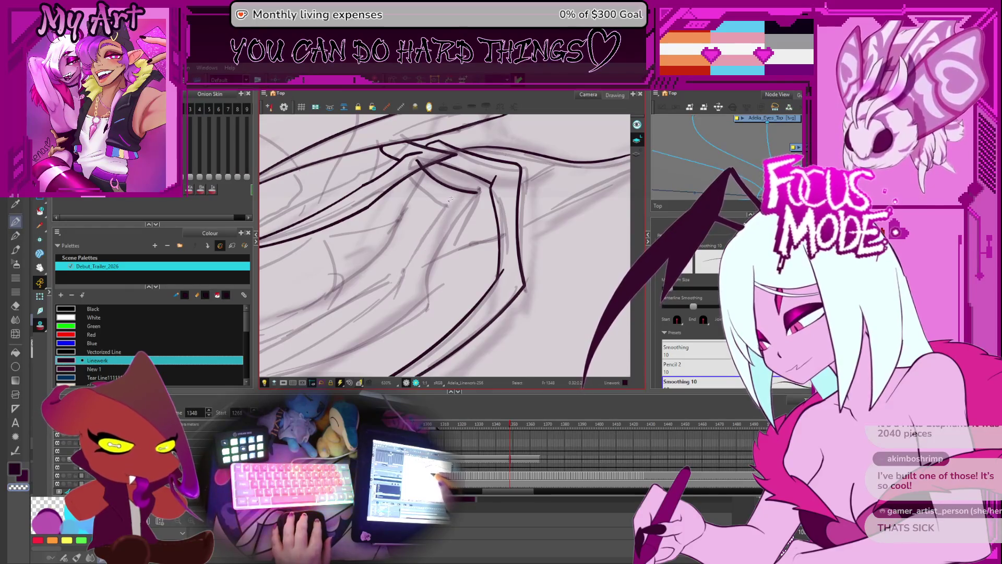
pyautogui.moveTo(459, 197); pyautogui.dragTo(397, 285)
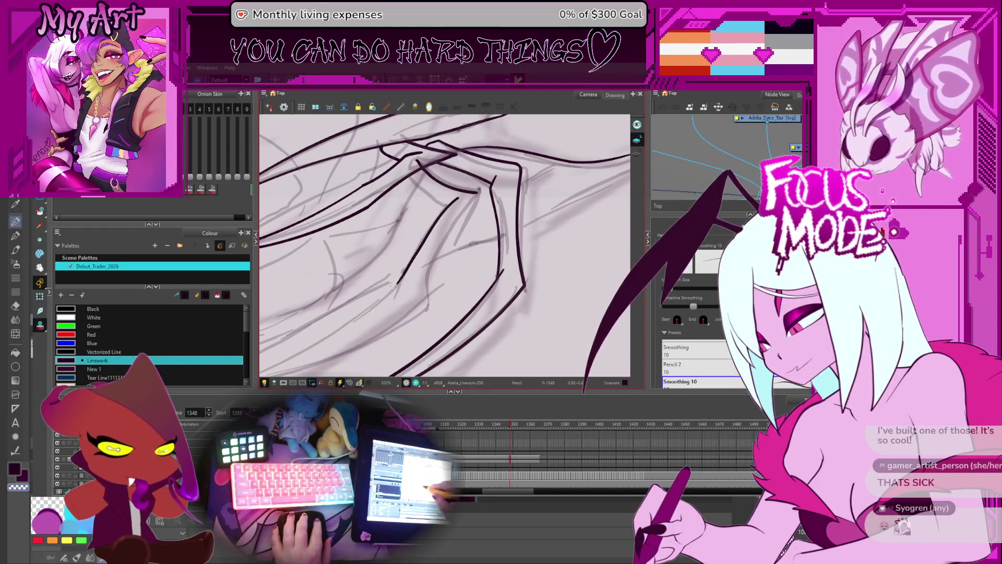
pyautogui.hotkey('alt', 'q')
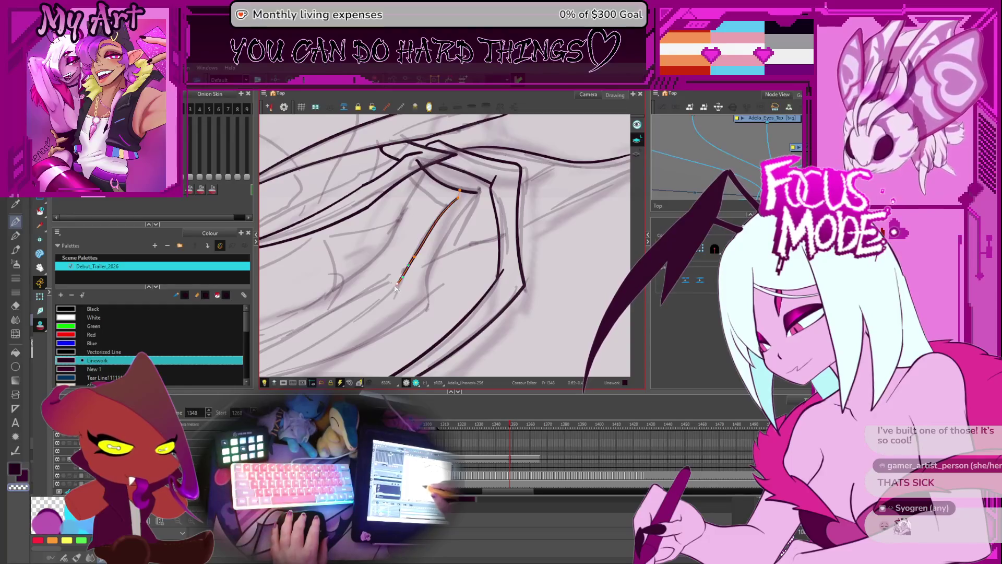
pyautogui.hotkey('ctrl', 'a')
pyautogui.hotkey('ctrl', 'a')
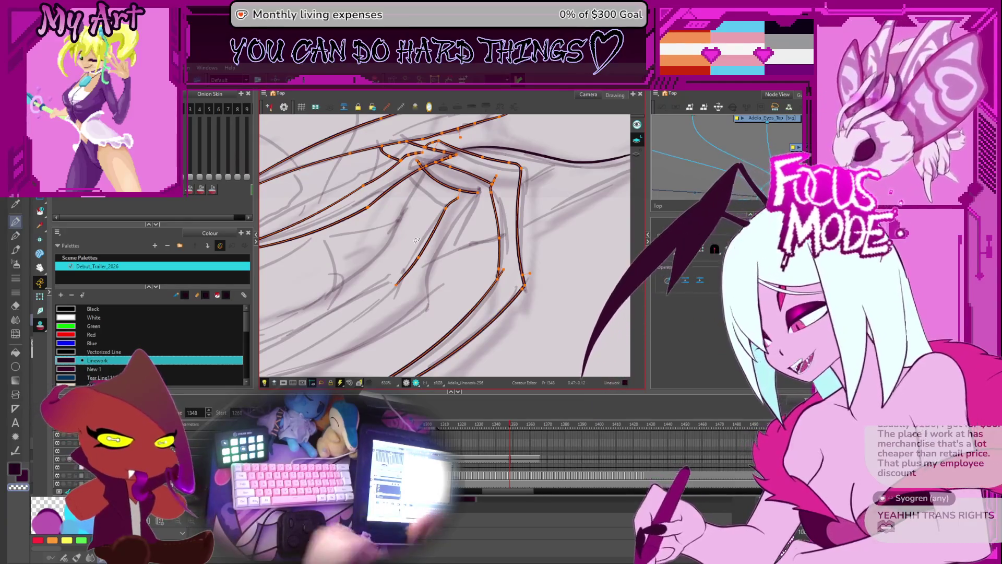
# Select a hair stroke with the Contour Editor and stretch its end further down.
pyautogui.click(446, 264)
pyautogui.scroll(-1, 446, 263)
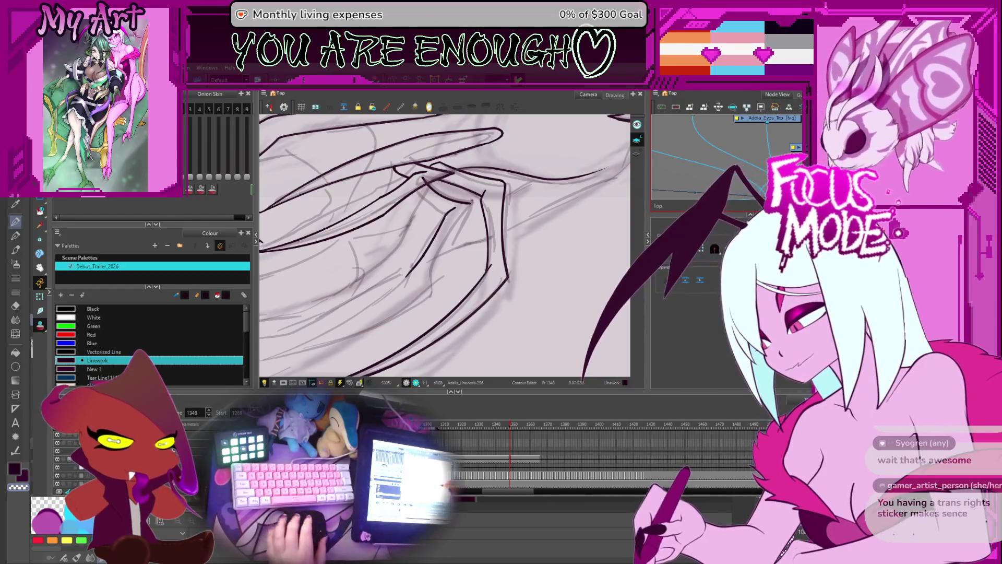
pyautogui.scroll(-3, 487, 246)
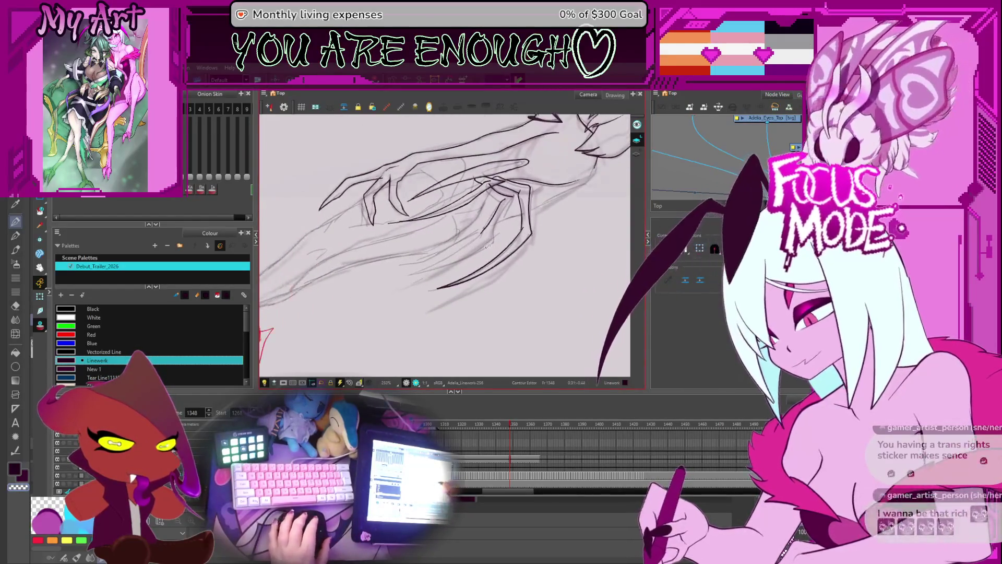
pyautogui.moveTo(487, 246); pyautogui.dragTo(466, 216)
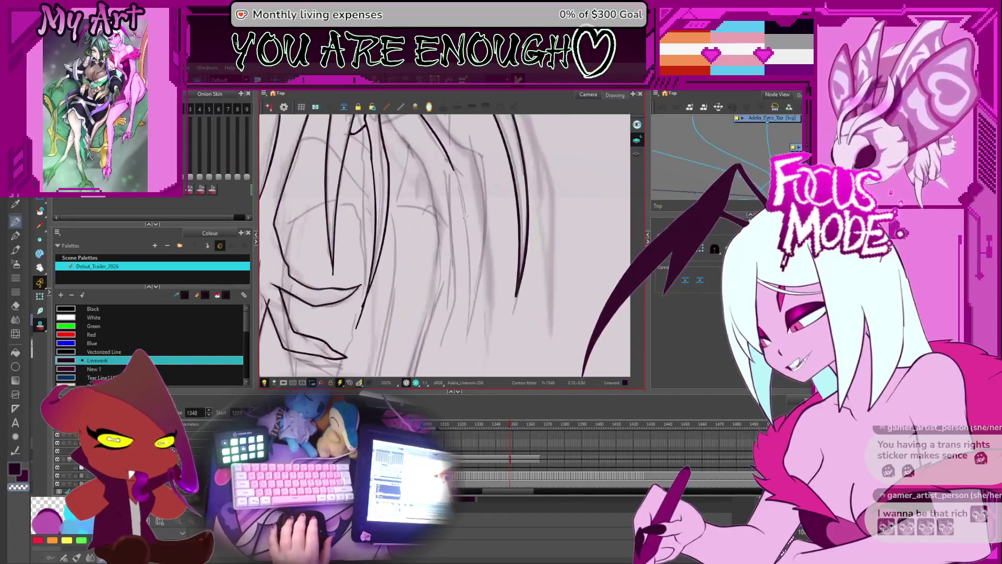
pyautogui.click(468, 197)
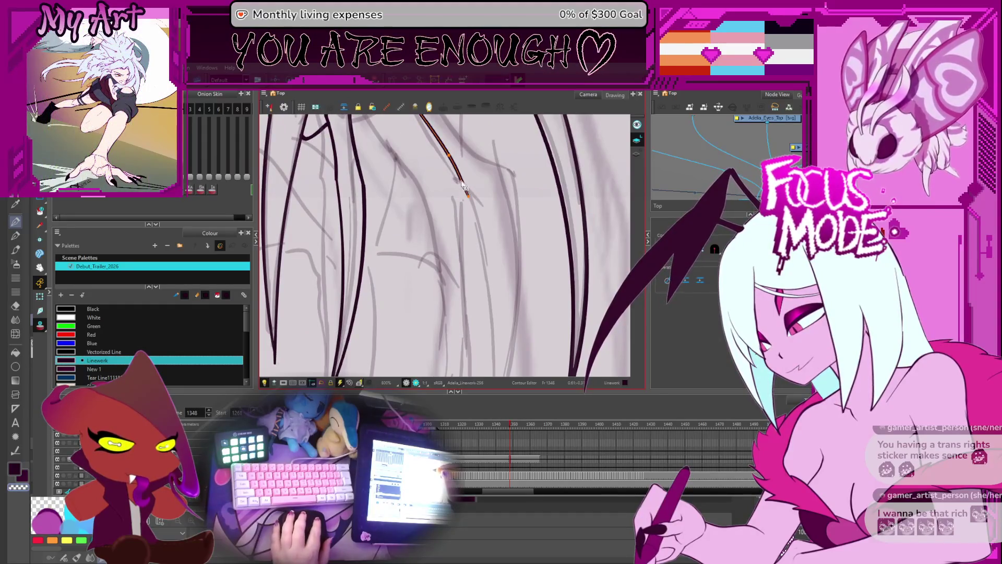
pyautogui.scroll(-3, 505, 317)
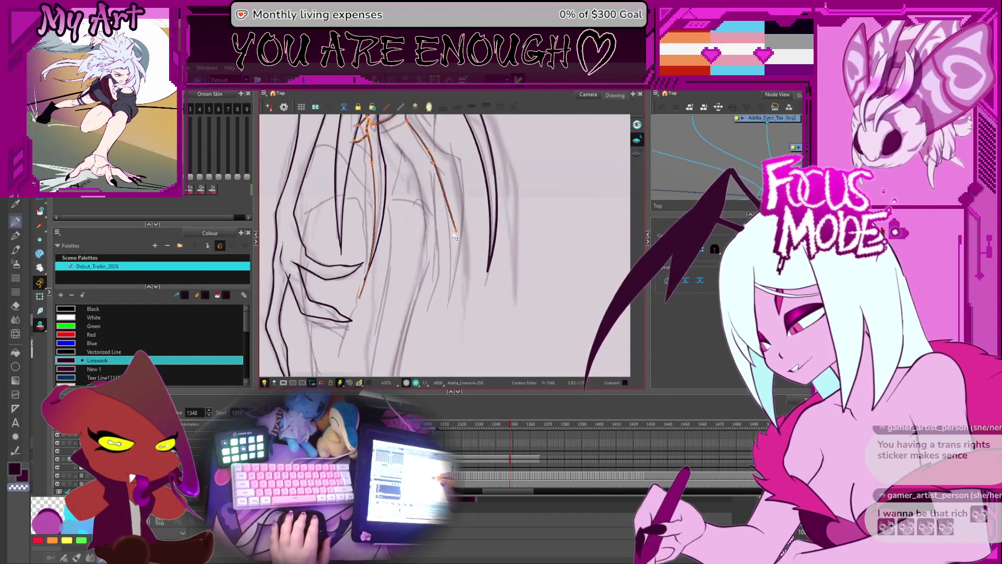
pyautogui.moveTo(450, 309); pyautogui.dragTo(449, 312)
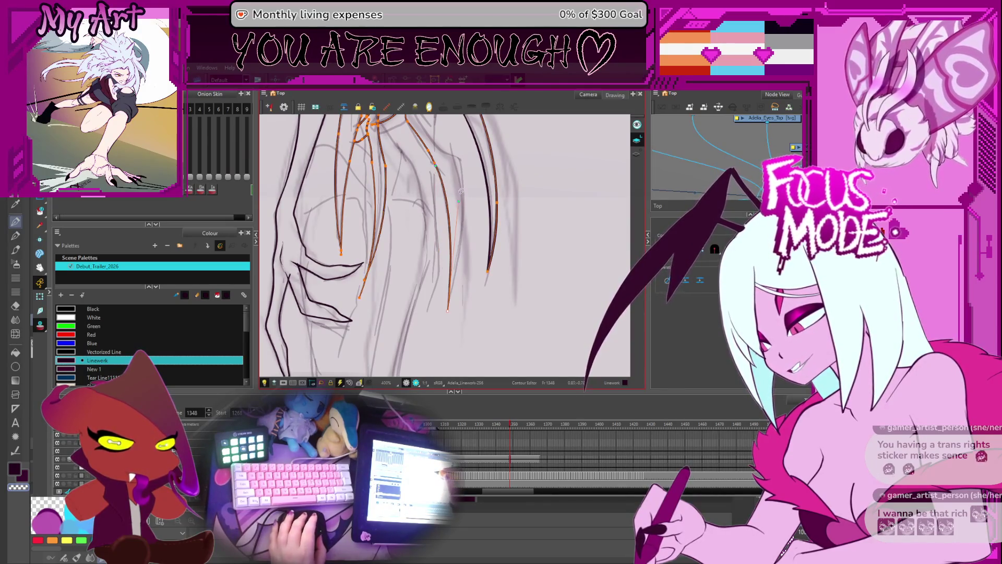
pyautogui.scroll(3, 458, 205)
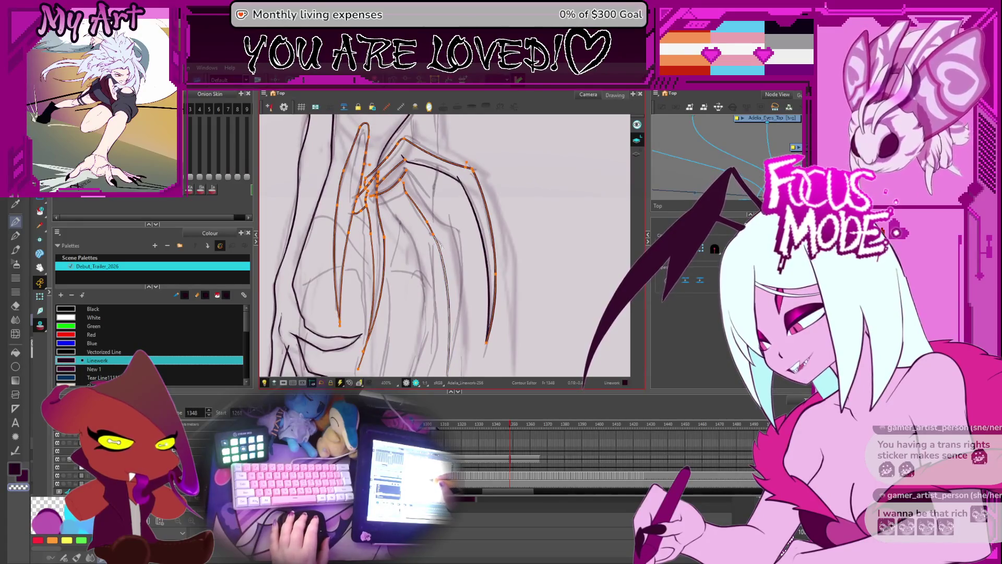
pyautogui.scroll(2, 441, 246)
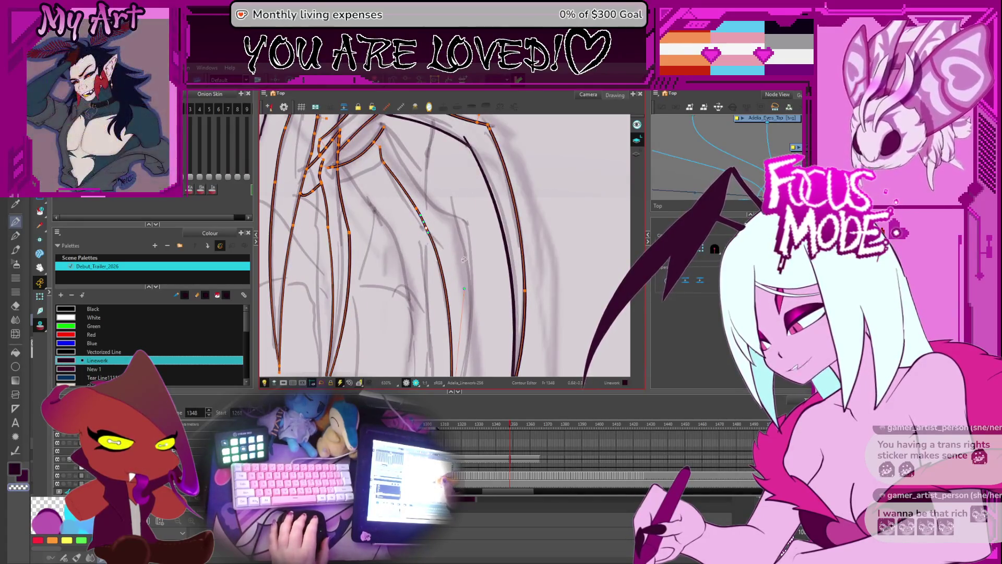
pyautogui.moveTo(464, 279)
pyautogui.mouseDown()
pyautogui.moveTo(469, 232)
pyautogui.moveTo(364, 290)
pyautogui.mouseUp()
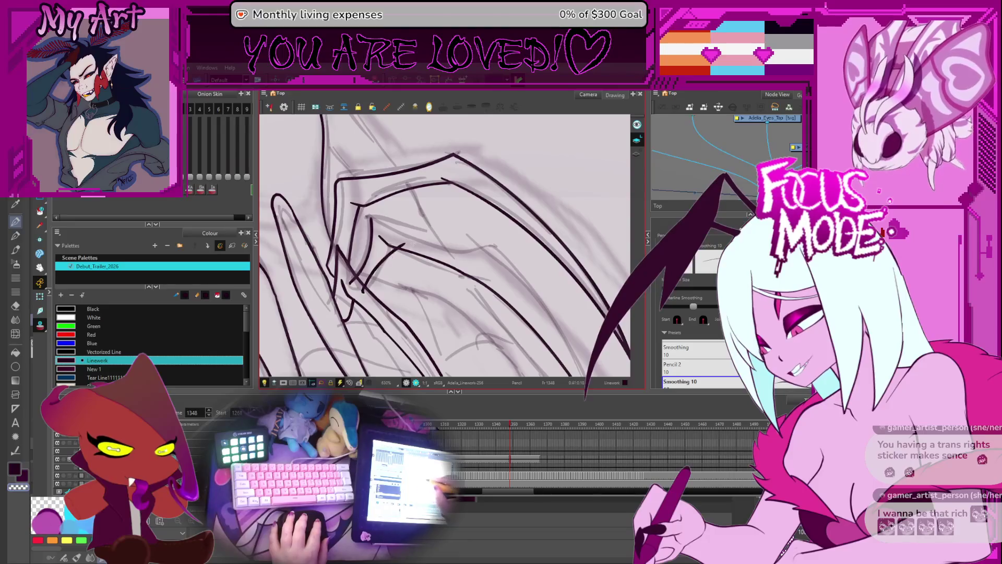
# Undo the stray pencil strokes drawn across the hair strands.
pyautogui.hotkey('ctrl', 'z')
pyautogui.moveTo(367, 290)
pyautogui.mouseDown()
pyautogui.moveTo(385, 261)
pyautogui.moveTo(371, 285)
pyautogui.moveTo(386, 261)
pyautogui.moveTo(465, 203)
pyautogui.moveTo(485, 261)
pyautogui.moveTo(404, 225)
pyautogui.mouseUp()
pyautogui.hotkey('ctrl', 'z')
pyautogui.hotkey('alt', 't')
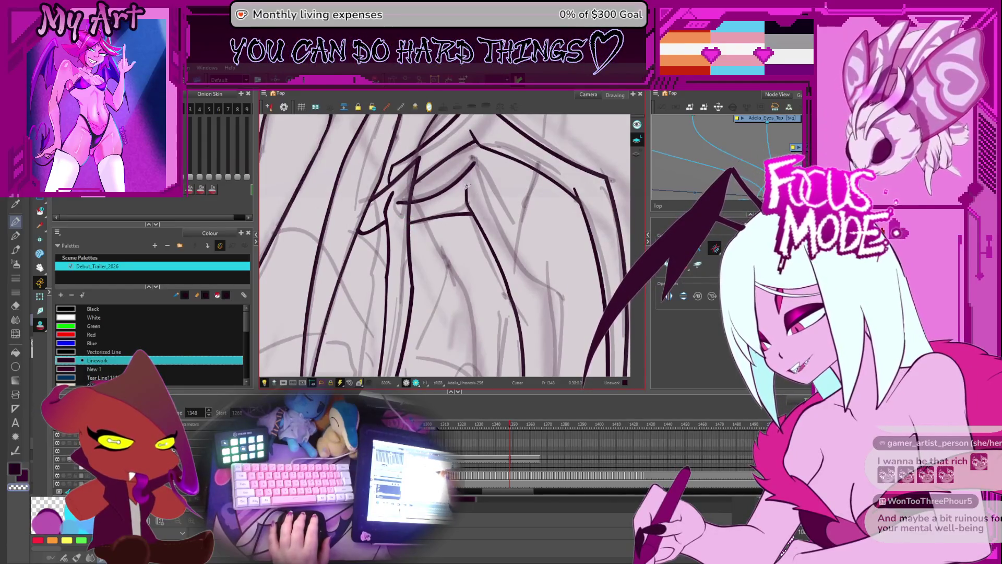
pyautogui.scroll(-2, 440, 210)
pyautogui.moveTo(440, 211)
pyautogui.mouseDown()
pyautogui.moveTo(442, 279)
pyautogui.moveTo(434, 219)
pyautogui.moveTo(405, 198)
pyautogui.moveTo(379, 284)
pyautogui.mouseUp()
pyautogui.scroll(-2, 451, 262)
pyautogui.hotkey('alt', '/')
pyautogui.scroll(2, 405, 198)
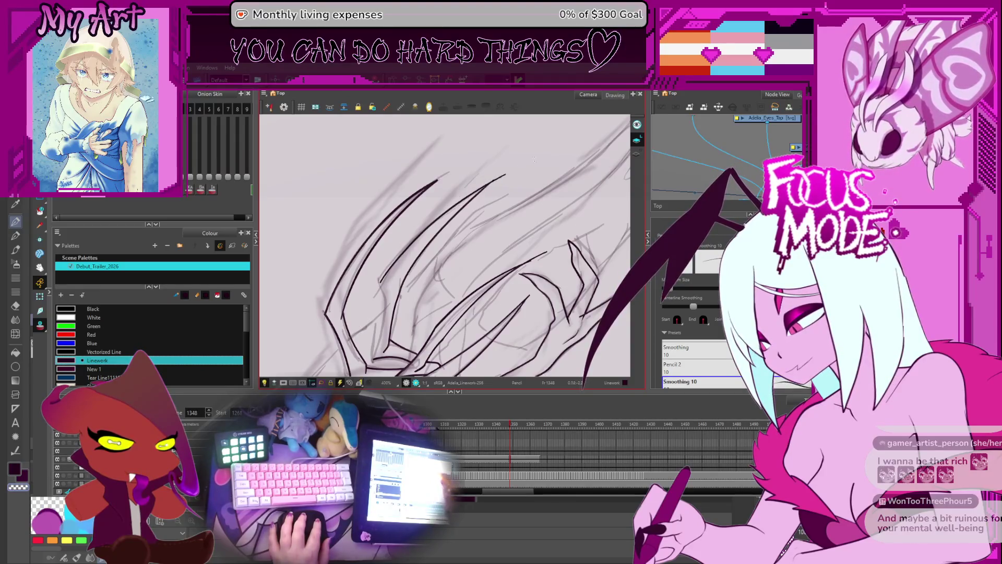
pyautogui.hotkey('ctrl', 'z')
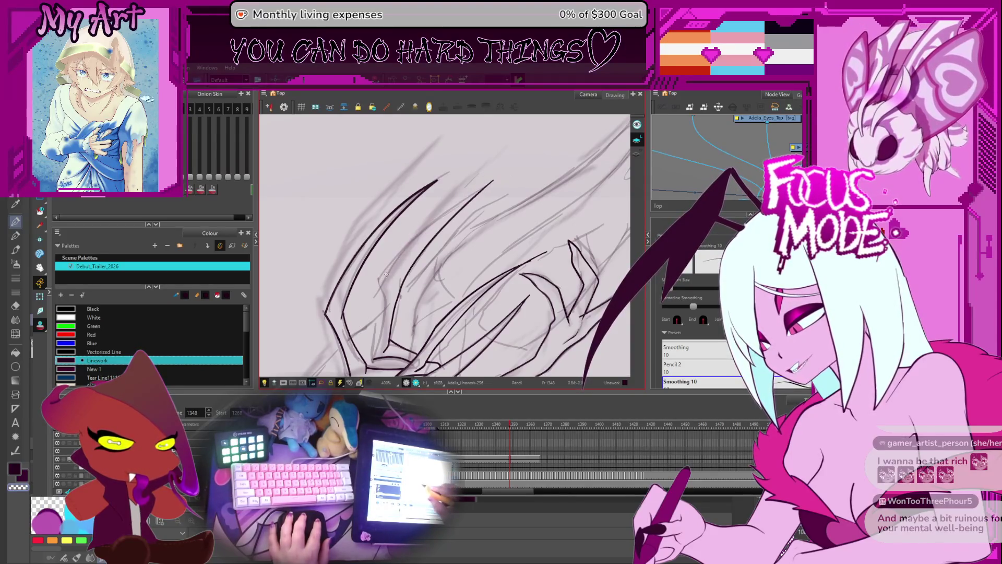
# Pick the ink stroke to reshape with the Contour Editor.
pyautogui.moveTo(505, 176)
pyautogui.mouseDown()
pyautogui.moveTo(413, 260)
pyautogui.moveTo(380, 259)
pyautogui.moveTo(402, 347)
pyautogui.mouseUp()
pyautogui.scroll(2, 380, 259)
pyautogui.hotkey('alt', 'q')
pyautogui.click(401, 352)
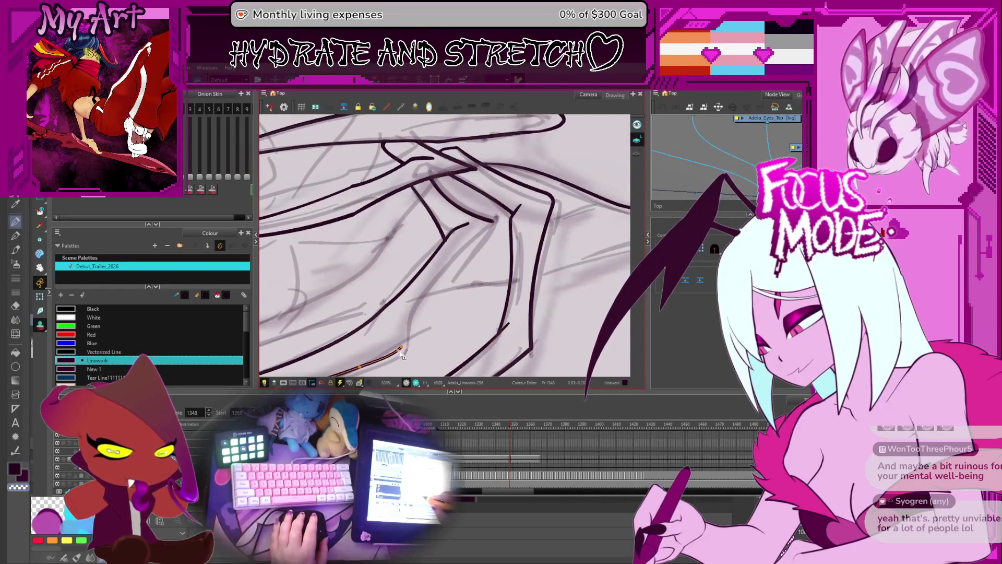
# Select the diagonal ink stroke and drag its middle further left.
pyautogui.moveTo(494, 224); pyautogui.dragTo(496, 220)
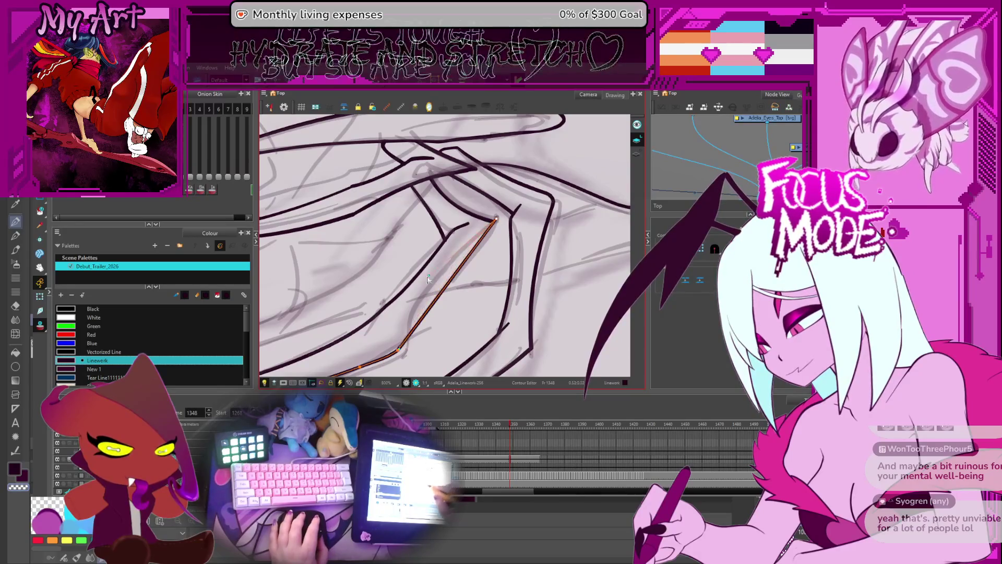
pyautogui.moveTo(423, 315); pyautogui.dragTo(414, 314)
pyautogui.moveTo(468, 249)
pyautogui.mouseDown()
pyautogui.moveTo(522, 290)
pyautogui.moveTo(527, 313)
pyautogui.mouseUp()
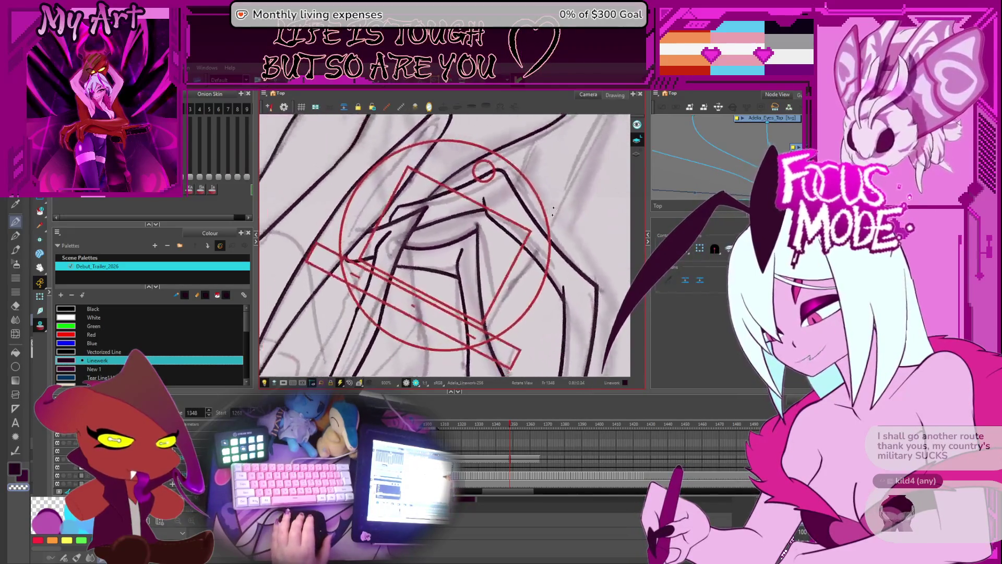
pyautogui.scroll(3, 493, 219)
pyautogui.moveTo(525, 267)
pyautogui.mouseDown()
pyautogui.moveTo(517, 282)
pyautogui.moveTo(499, 256)
pyautogui.mouseUp()
# Select the vertical ink stroke, then reposition the view over the strands.
pyautogui.click(475, 282)
pyautogui.moveTo(465, 200); pyautogui.dragTo(463, 204)
pyautogui.hotkey('alt', 't')
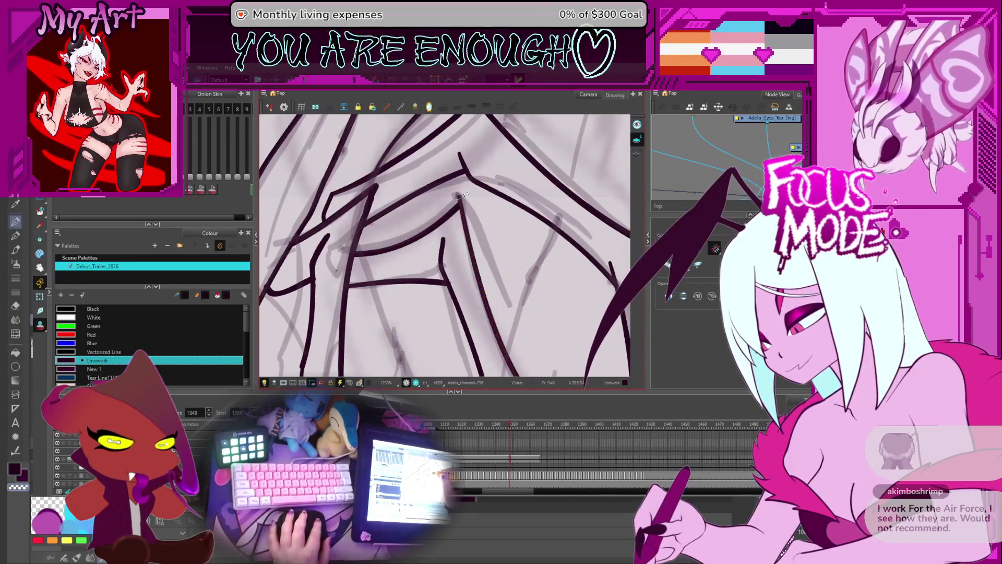
pyautogui.scroll(-5, 448, 264)
pyautogui.scroll(1, 448, 265)
pyautogui.moveTo(448, 265)
pyautogui.mouseDown()
pyautogui.moveTo(434, 256)
pyautogui.moveTo(456, 193)
pyautogui.mouseUp()
pyautogui.moveTo(401, 303); pyautogui.dragTo(440, 324)
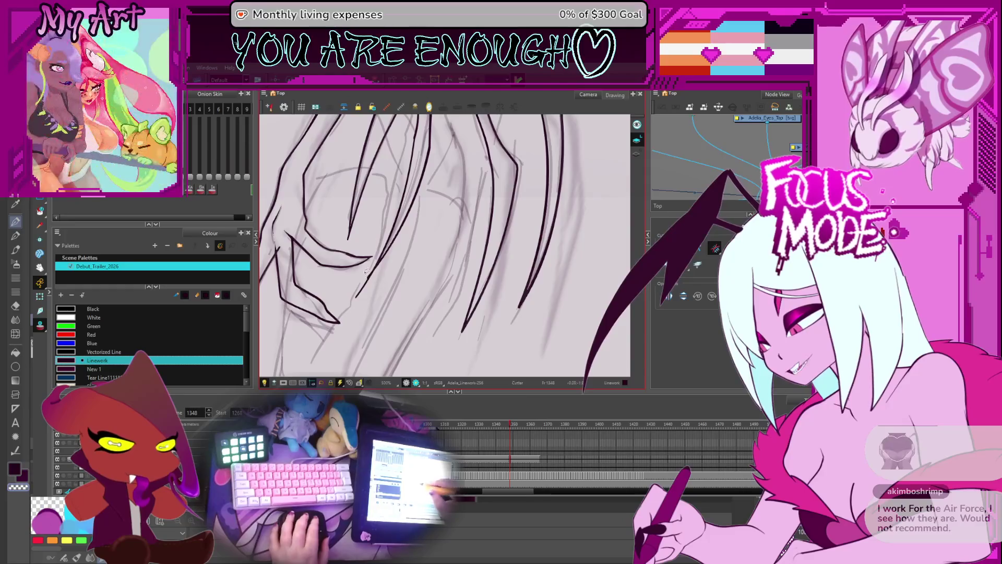
pyautogui.moveTo(385, 293)
pyautogui.mouseDown()
pyautogui.moveTo(508, 253)
pyautogui.moveTo(493, 269)
pyautogui.mouseUp()
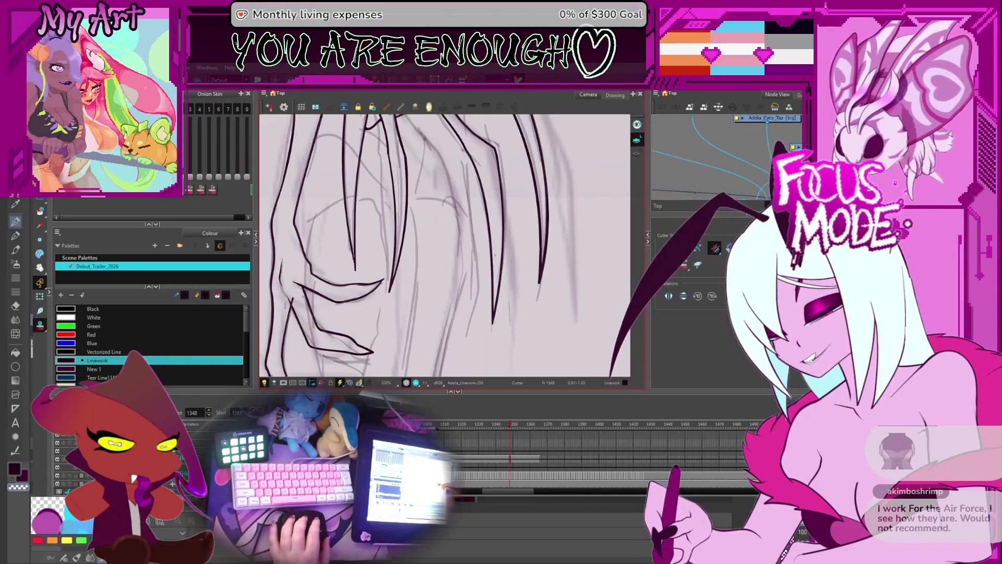
pyautogui.scroll(-2, 497, 255)
pyautogui.moveTo(486, 253); pyautogui.dragTo(460, 250)
pyautogui.scroll(-3, 459, 281)
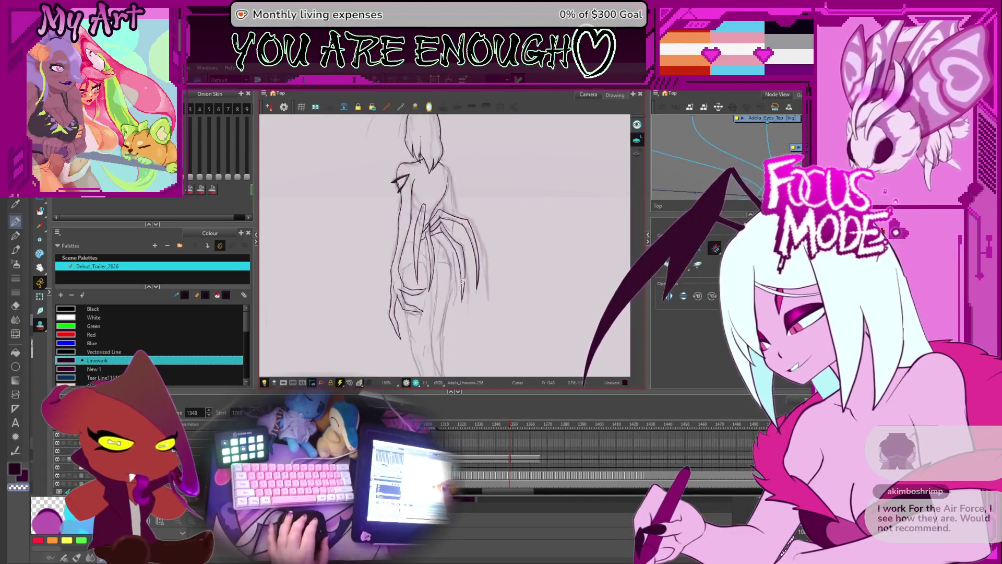
pyautogui.scroll(1, 478, 244)
# Select the arm and claw strokes in turn and nudge one claw stroke's right edge.
pyautogui.hotkey('alt', 'q')
pyautogui.click(479, 243)
pyautogui.scroll(1, 491, 262)
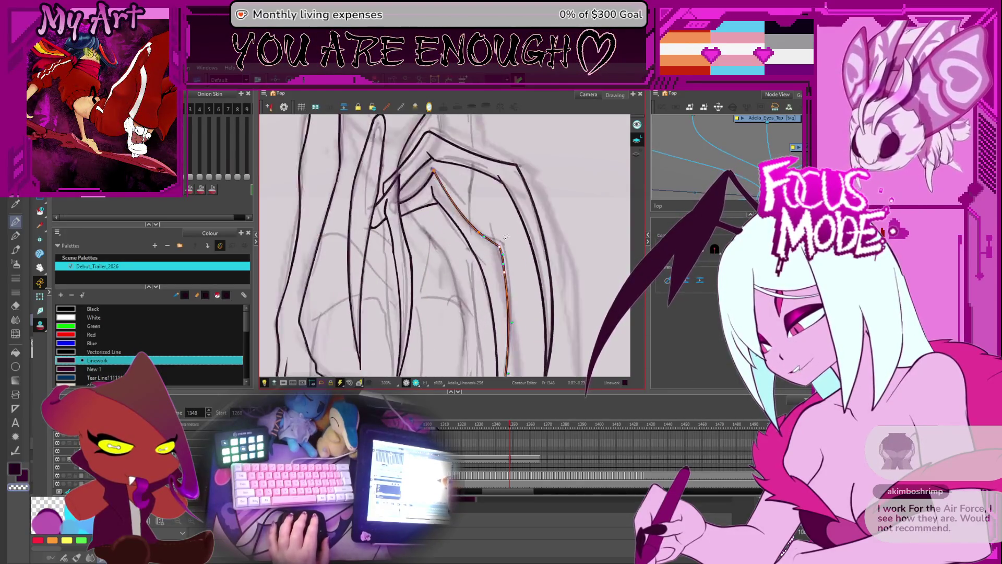
pyautogui.click(497, 250)
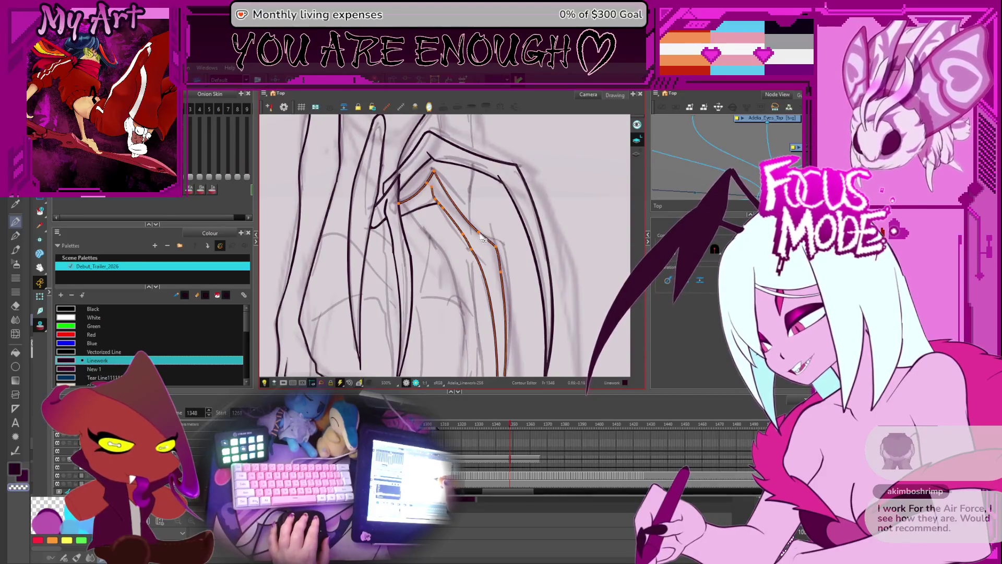
pyautogui.keyDown('shift'); pyautogui.click(486, 242); pyautogui.keyUp('shift')
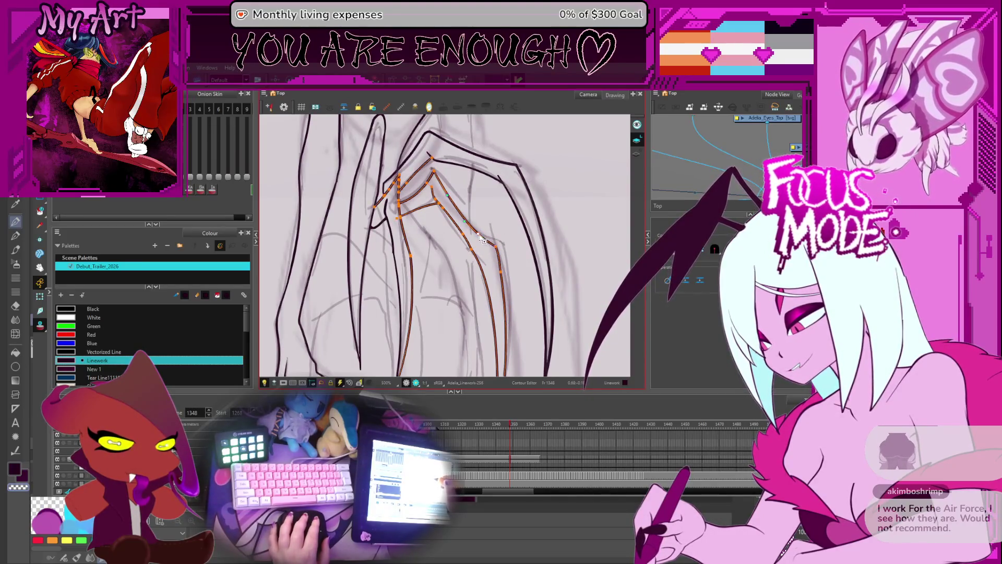
pyautogui.click(480, 237)
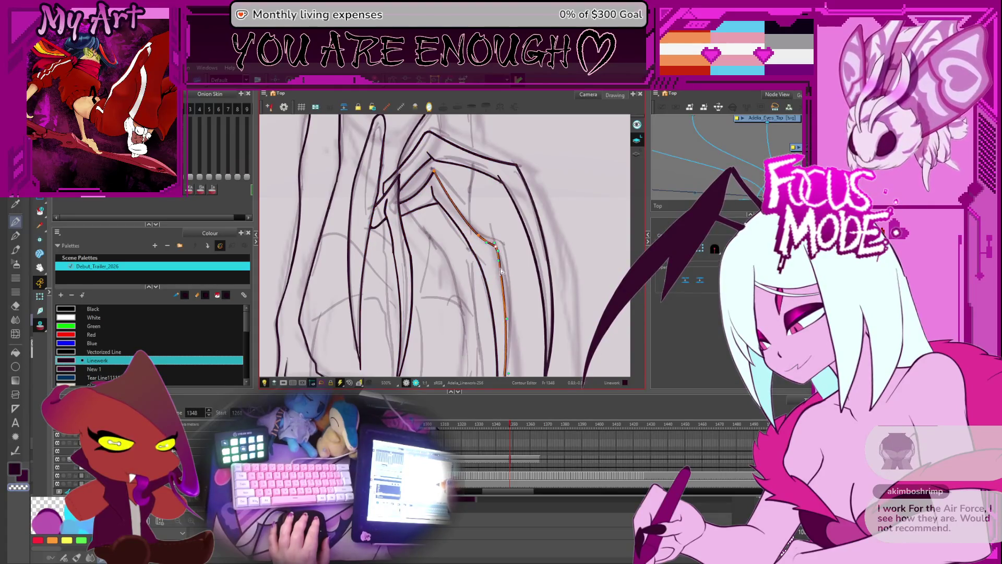
pyautogui.scroll(-3, 485, 280)
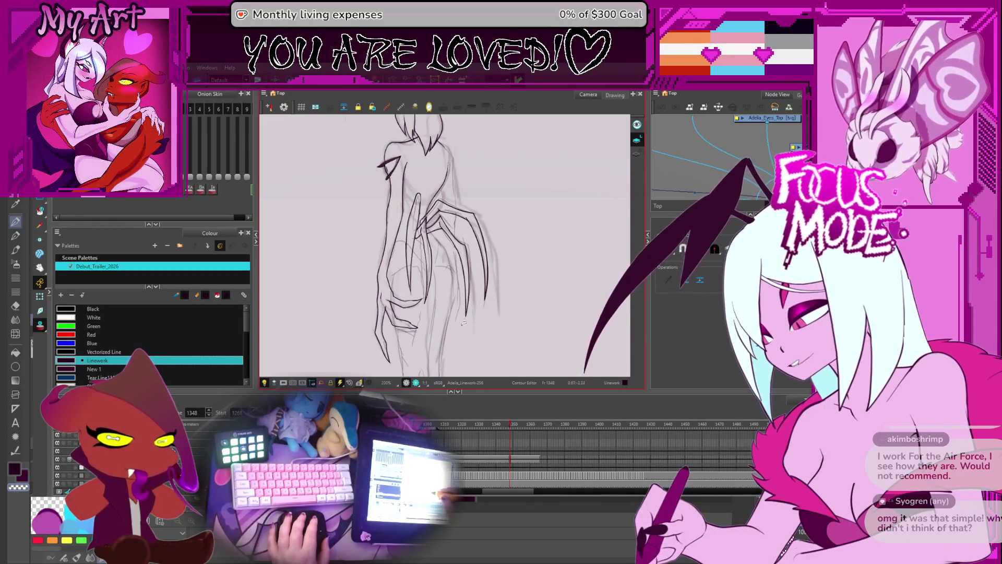
pyautogui.scroll(2, 474, 327)
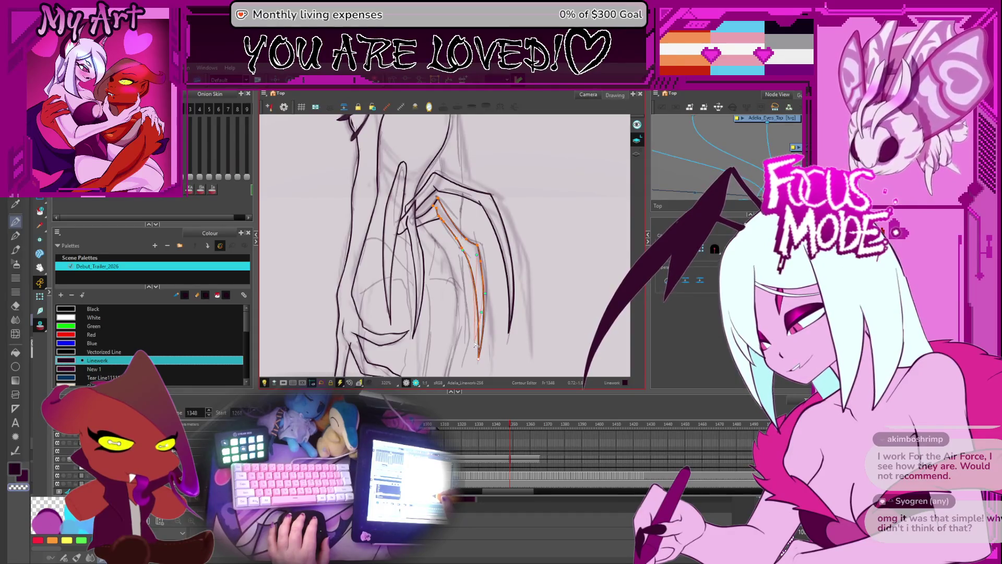
pyautogui.click(474, 342)
pyautogui.moveTo(488, 301); pyautogui.dragTo(484, 299)
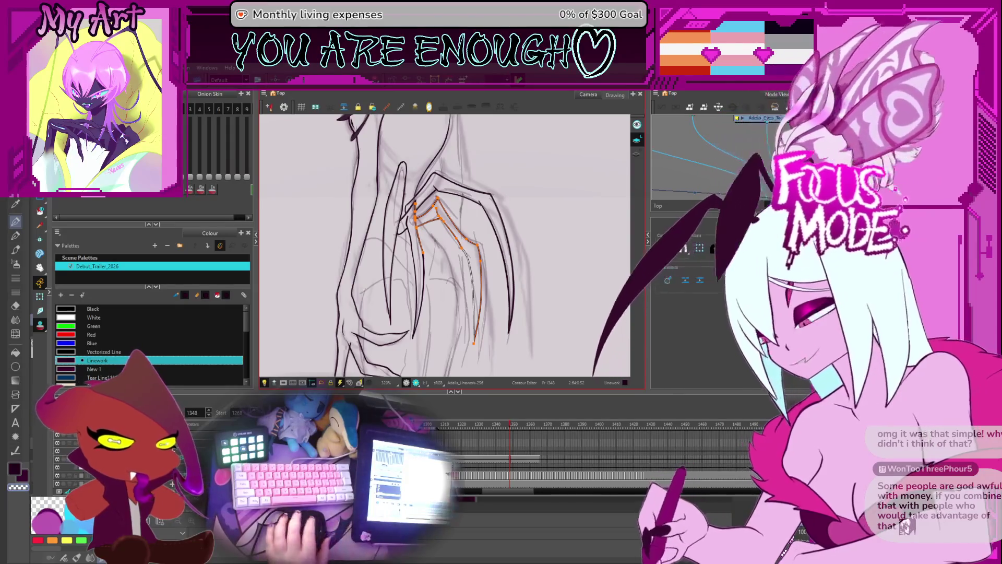
# Zoom out to the whole character, then zoom in on the red sketch at its feet.
pyautogui.press('1')
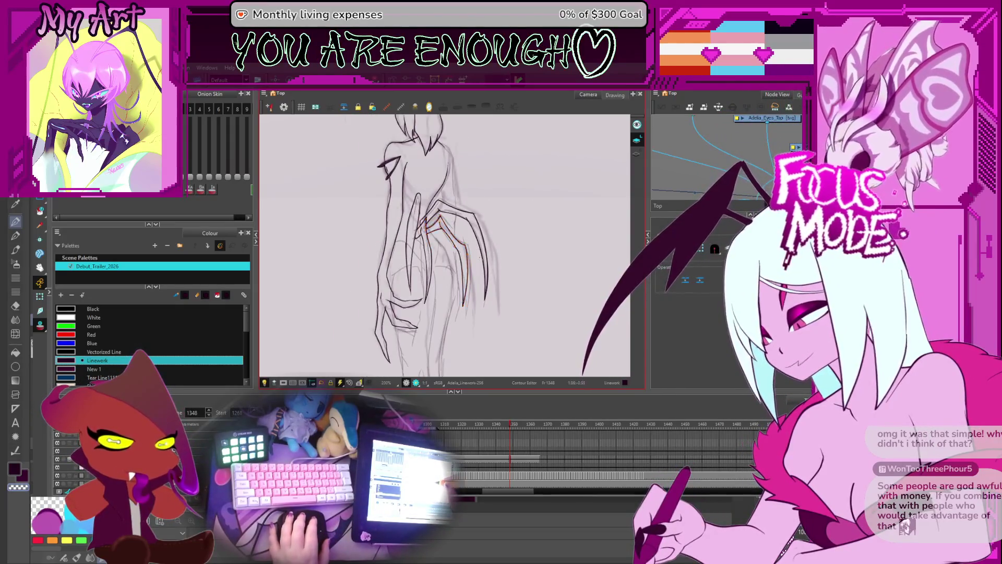
pyautogui.press('2')
pyautogui.moveTo(444, 290); pyautogui.dragTo(455, 275)
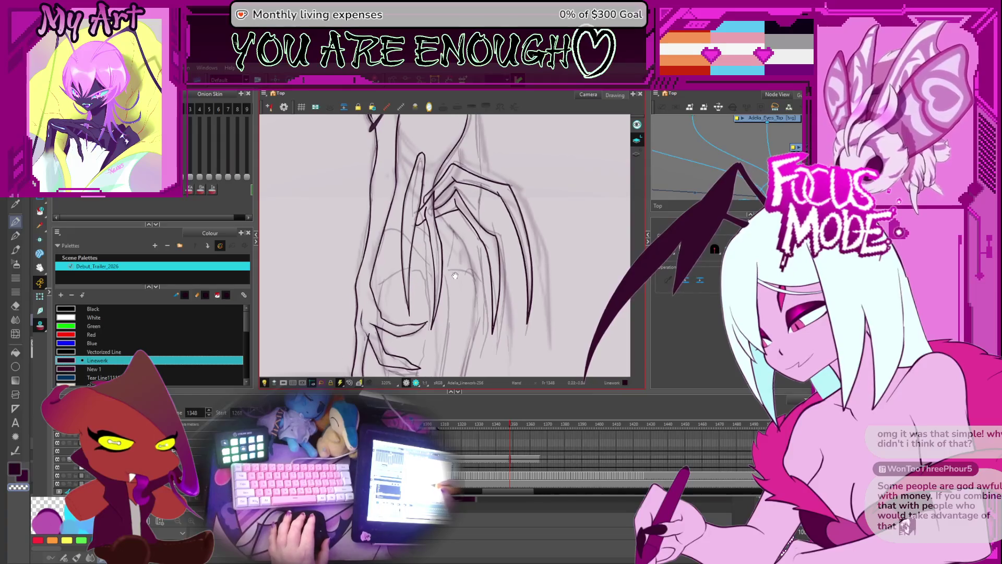
pyautogui.press('1')
pyautogui.press('2')
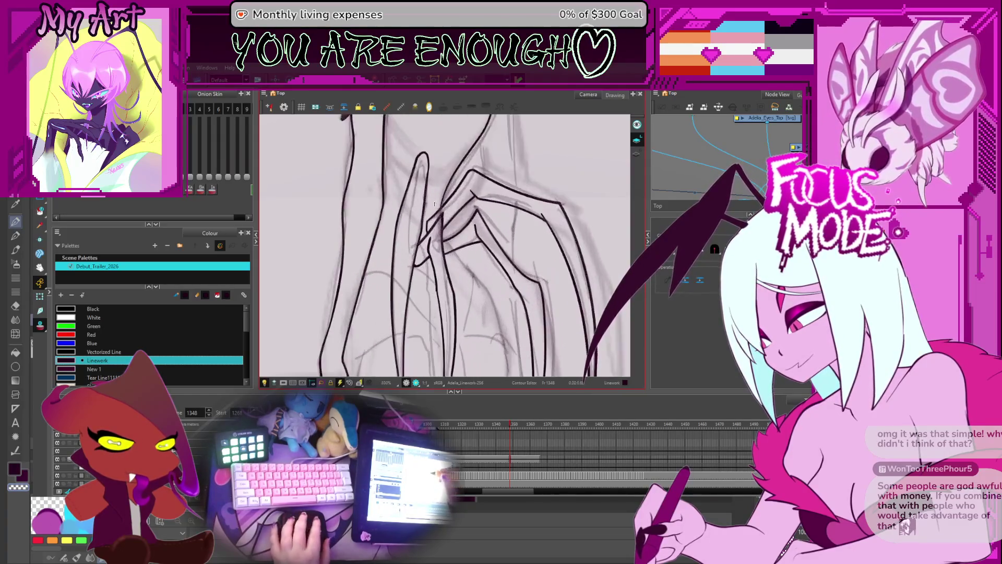
pyautogui.press('1')
pyautogui.press('1')
pyautogui.press('1')
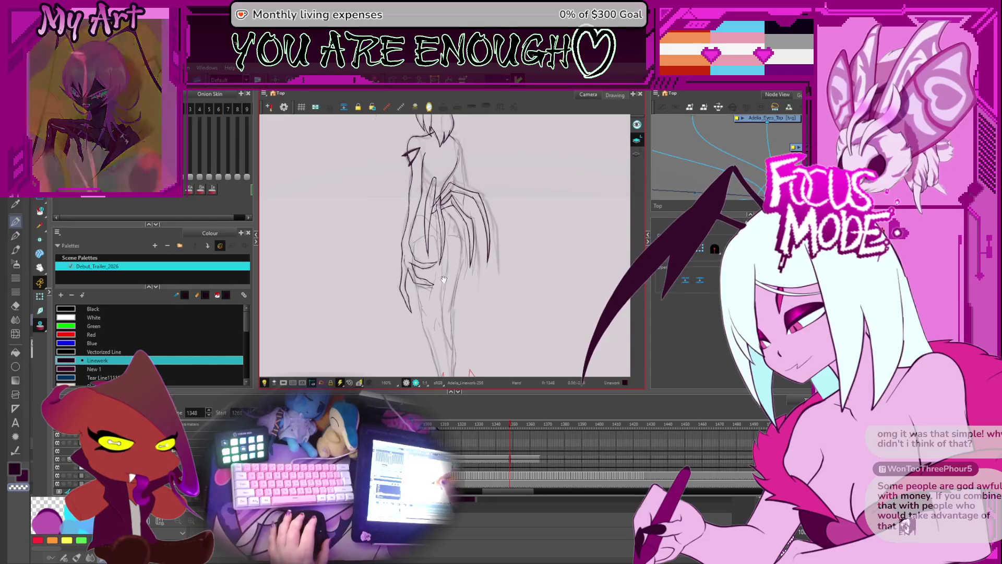
pyautogui.press('1')
pyautogui.moveTo(452, 277); pyautogui.dragTo(507, 275)
pyautogui.press('2')
pyautogui.press('2')
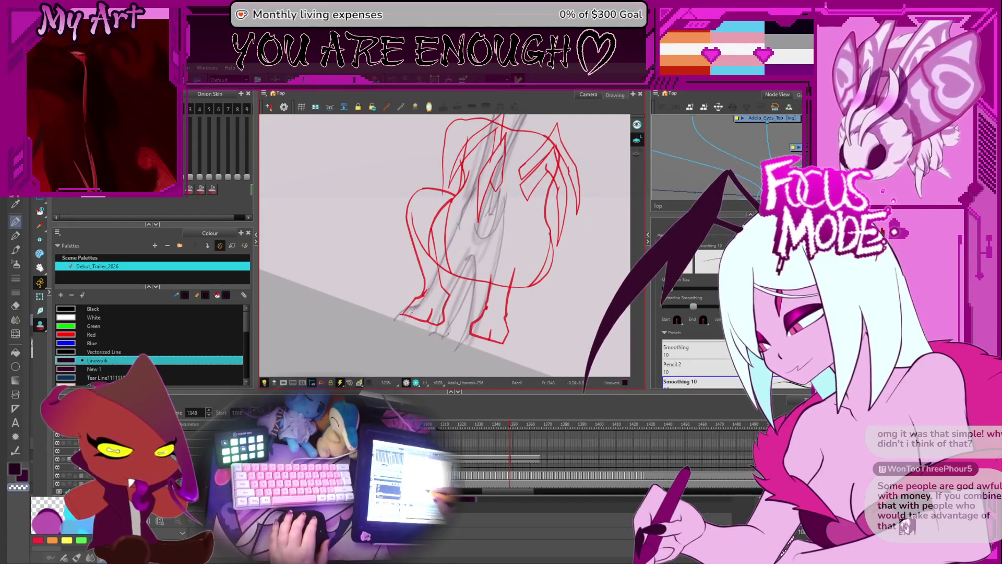
# Extend the dark foot outline upward over the red sketch and zoom close on it.
pyautogui.press('2')
pyautogui.press('2')
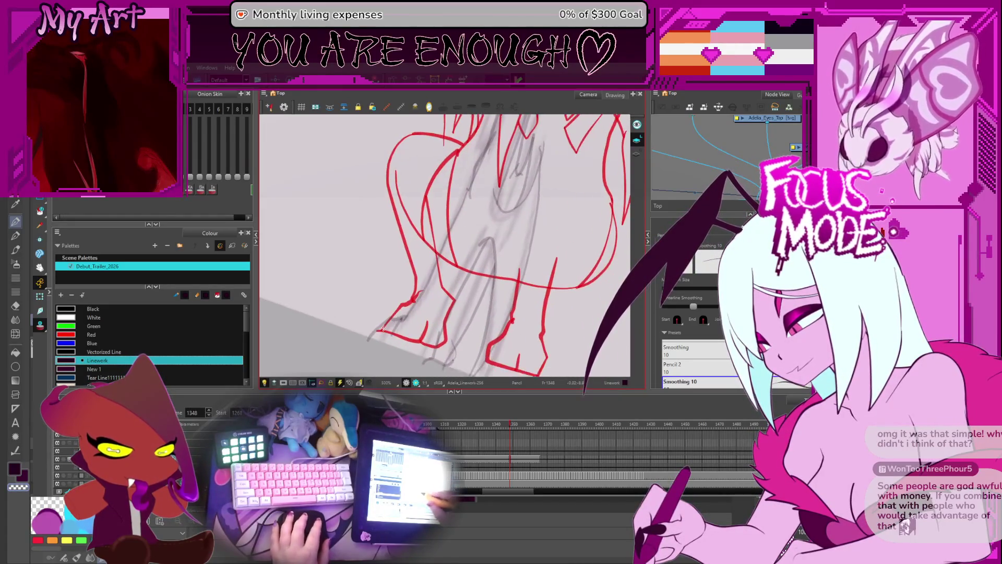
pyautogui.moveTo(407, 303); pyautogui.dragTo(417, 295)
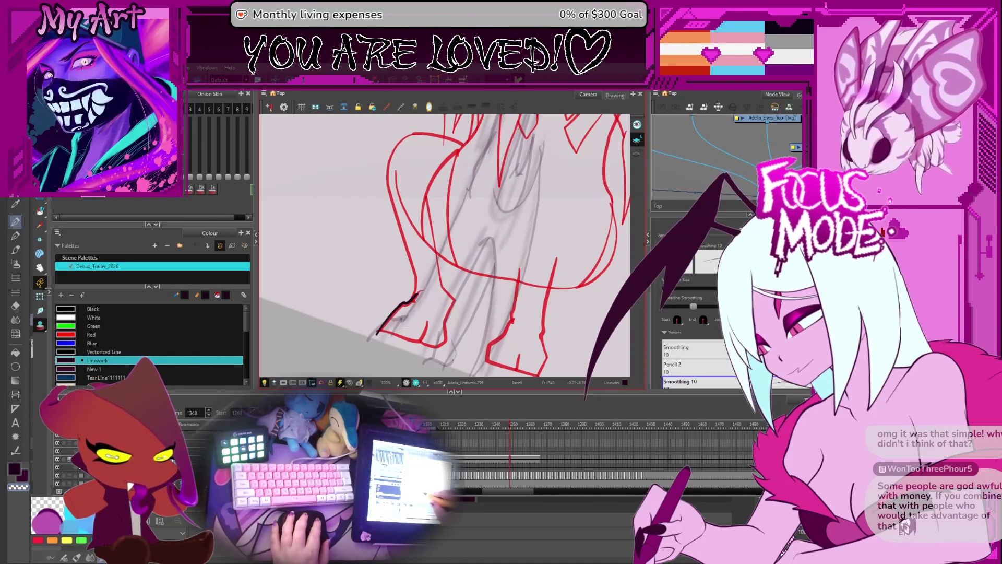
pyautogui.moveTo(493, 310); pyautogui.dragTo(389, 340)
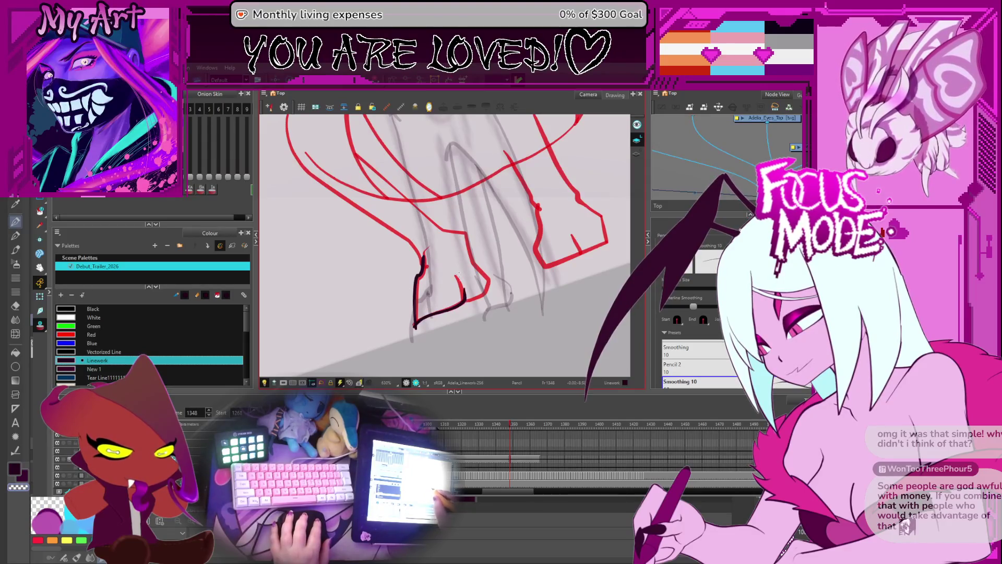
pyautogui.moveTo(428, 313); pyautogui.dragTo(452, 238)
# Bow the foot stroke's upper segment right, check its thickness, and level the view.
pyautogui.hotkey('alt', 'q')
pyautogui.moveTo(452, 278); pyautogui.dragTo(454, 246)
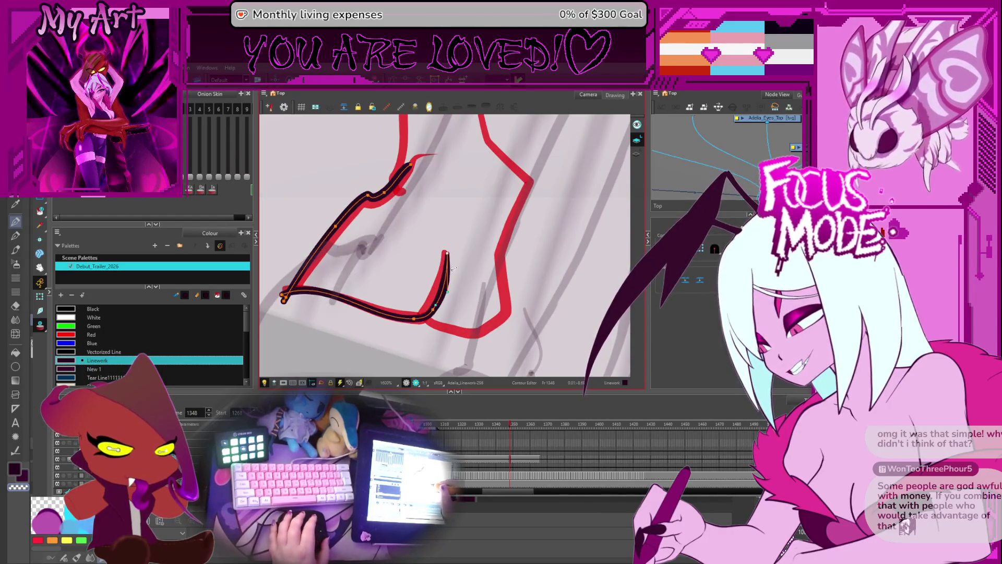
pyautogui.hotkey('alt', 'shift', 'q')
pyautogui.scroll(-2, 452, 296)
pyautogui.hotkey('alt', '/')
pyautogui.scroll(-3, 476, 322)
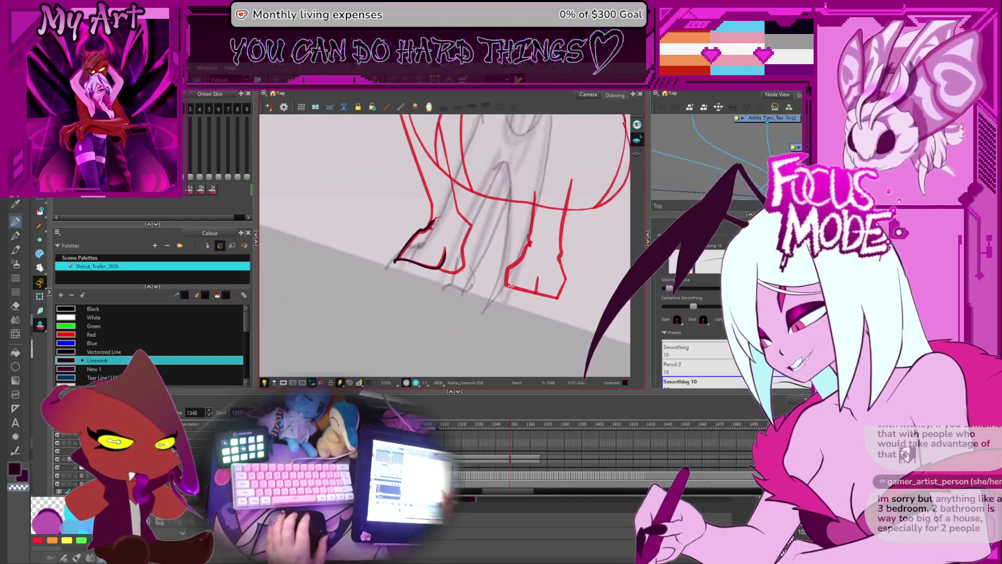
pyautogui.moveTo(462, 346); pyautogui.dragTo(494, 276)
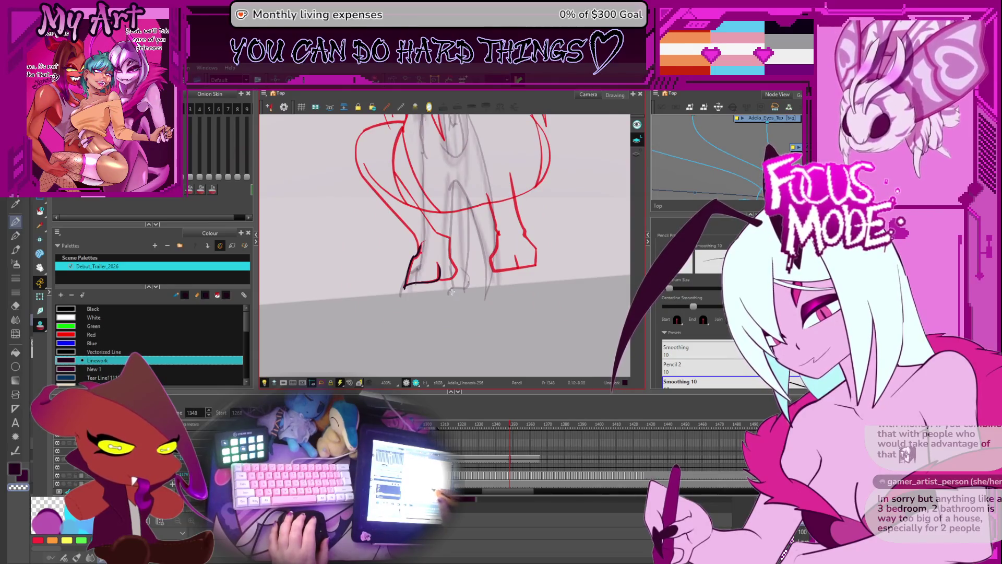
pyautogui.scroll(2, 452, 291)
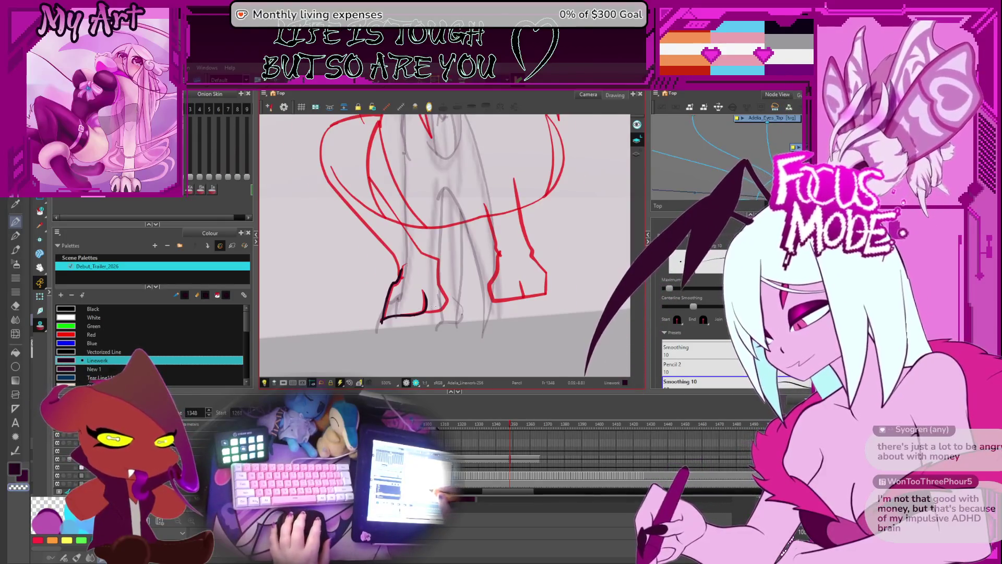
# Extend the left foot outline along the red guide and ink a short claw line.
pyautogui.scroll(3, 433, 307)
pyautogui.moveTo(454, 327)
pyautogui.mouseDown()
pyautogui.moveTo(487, 312)
pyautogui.moveTo(459, 326)
pyautogui.mouseUp()
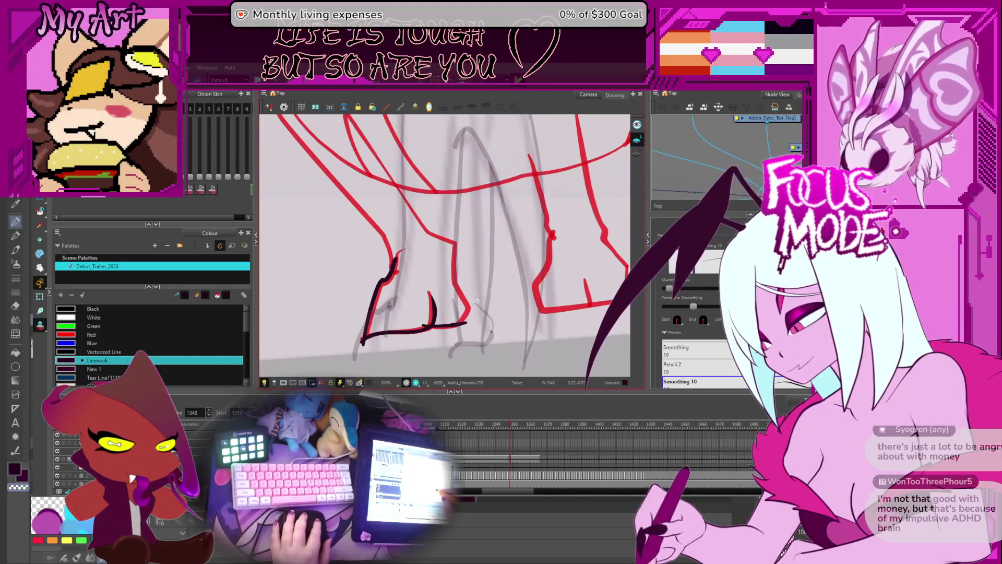
pyautogui.moveTo(466, 311)
pyautogui.mouseDown()
pyautogui.moveTo(462, 297)
pyautogui.moveTo(434, 313)
pyautogui.moveTo(439, 336)
pyautogui.moveTo(428, 295)
pyautogui.moveTo(454, 250)
pyautogui.moveTo(459, 294)
pyautogui.moveTo(433, 305)
pyautogui.moveTo(425, 298)
pyautogui.moveTo(470, 238)
pyautogui.moveTo(468, 294)
pyautogui.mouseUp()
pyautogui.moveTo(495, 242)
pyautogui.mouseDown()
pyautogui.moveTo(486, 219)
pyautogui.moveTo(501, 209)
pyautogui.moveTo(494, 236)
pyautogui.mouseUp()
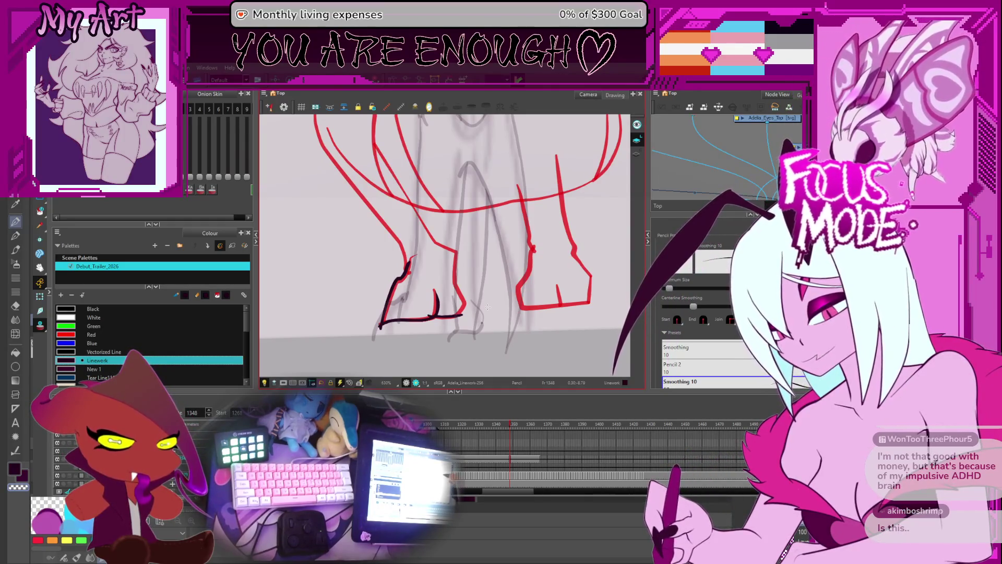
pyautogui.moveTo(516, 232); pyautogui.dragTo(511, 249)
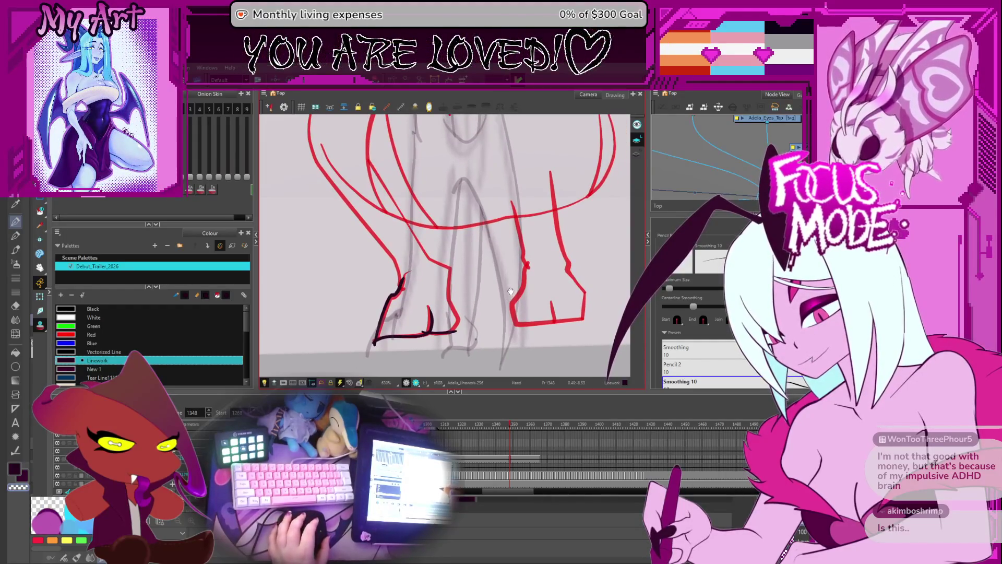
pyautogui.moveTo(532, 310)
pyautogui.mouseDown()
pyautogui.moveTo(496, 276)
pyautogui.moveTo(487, 301)
pyautogui.moveTo(390, 310)
pyautogui.moveTo(368, 291)
pyautogui.moveTo(351, 320)
pyautogui.mouseUp()
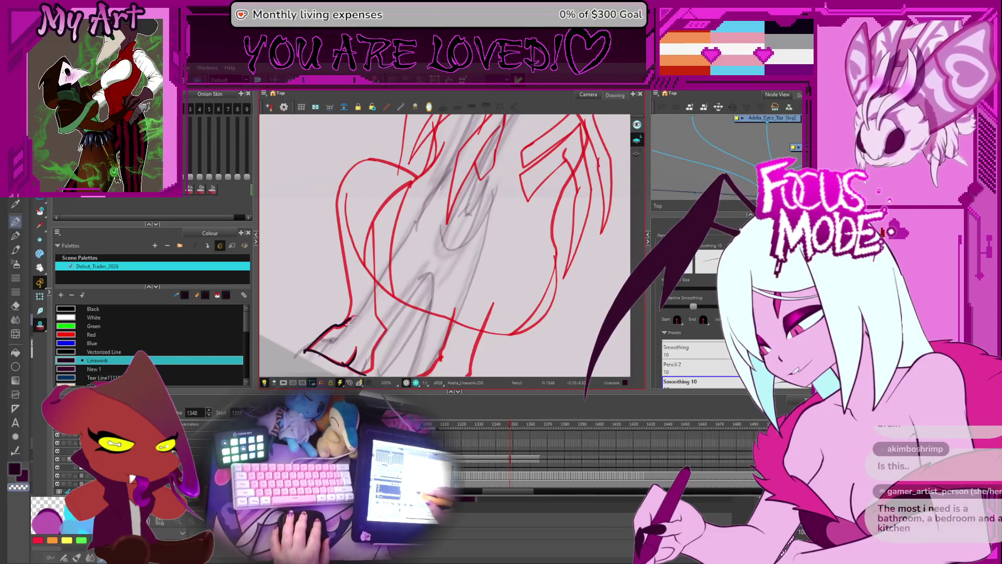
# Draw a long outline up the left leg, redoing the failed first stroke.
pyautogui.hotkey('alt', 's')
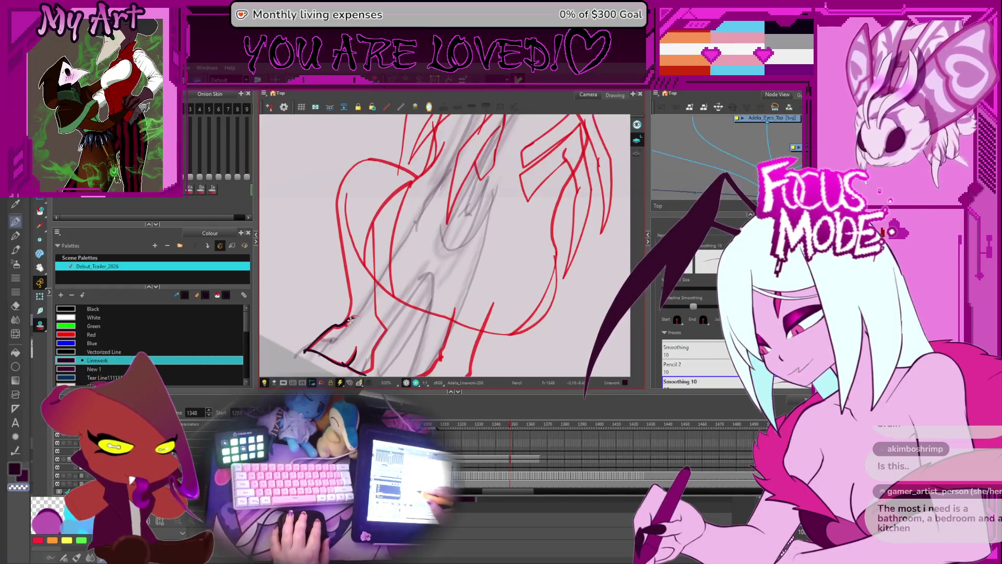
pyautogui.moveTo(353, 320); pyautogui.dragTo(333, 342)
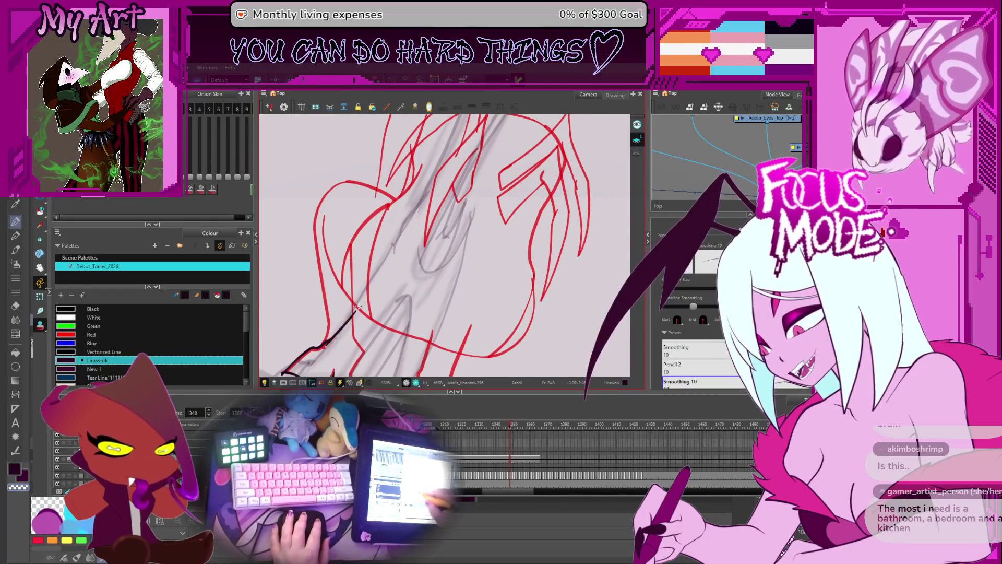
pyautogui.moveTo(380, 272); pyautogui.dragTo(398, 244)
pyautogui.hotkey('ctrl', 'z')
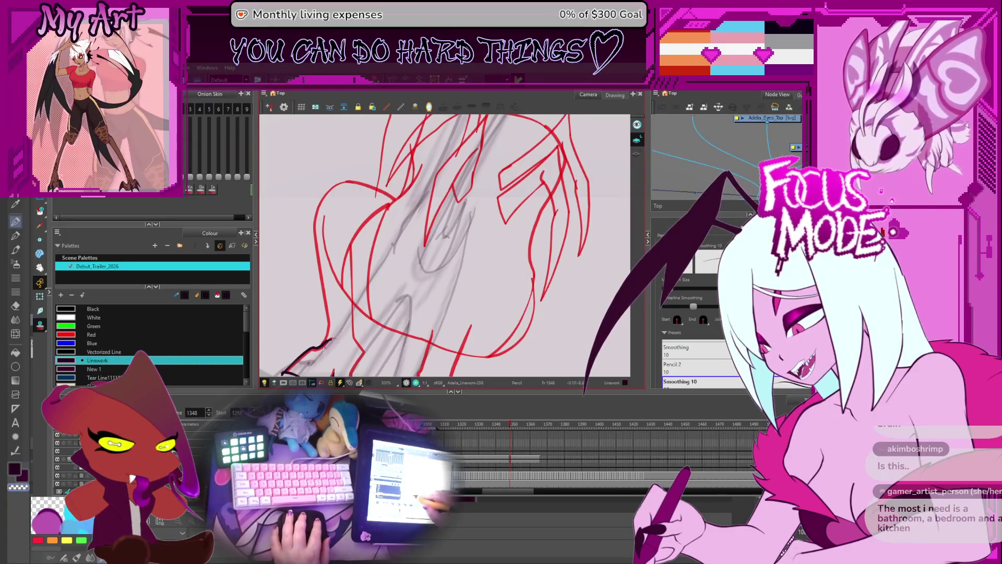
pyautogui.moveTo(327, 341); pyautogui.dragTo(382, 269)
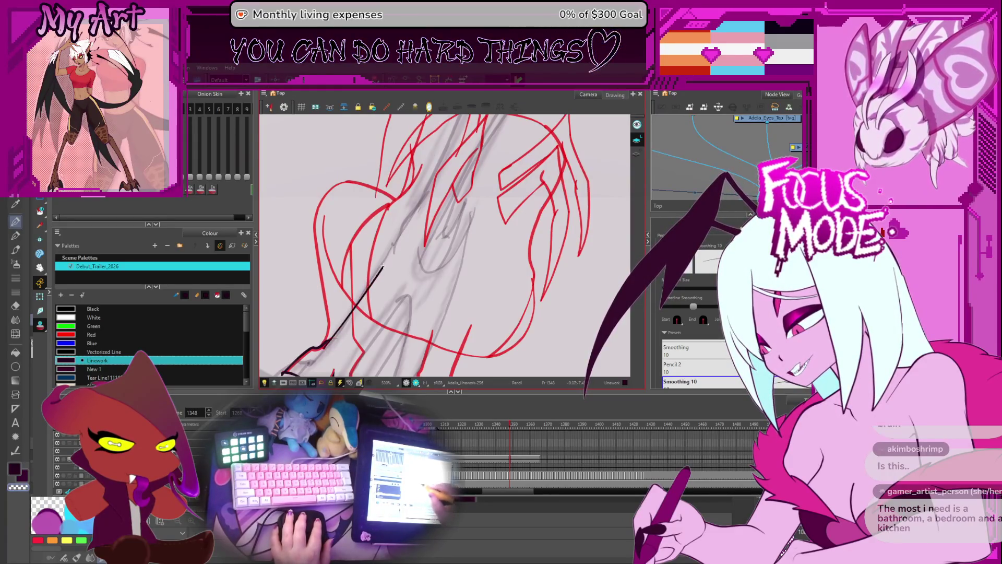
# Drag the leg stroke's top end upward toward the body with the Contour Editor.
pyautogui.moveTo(411, 214); pyautogui.dragTo(389, 274)
pyautogui.hotkey('alt', 'q')
pyautogui.click(368, 320)
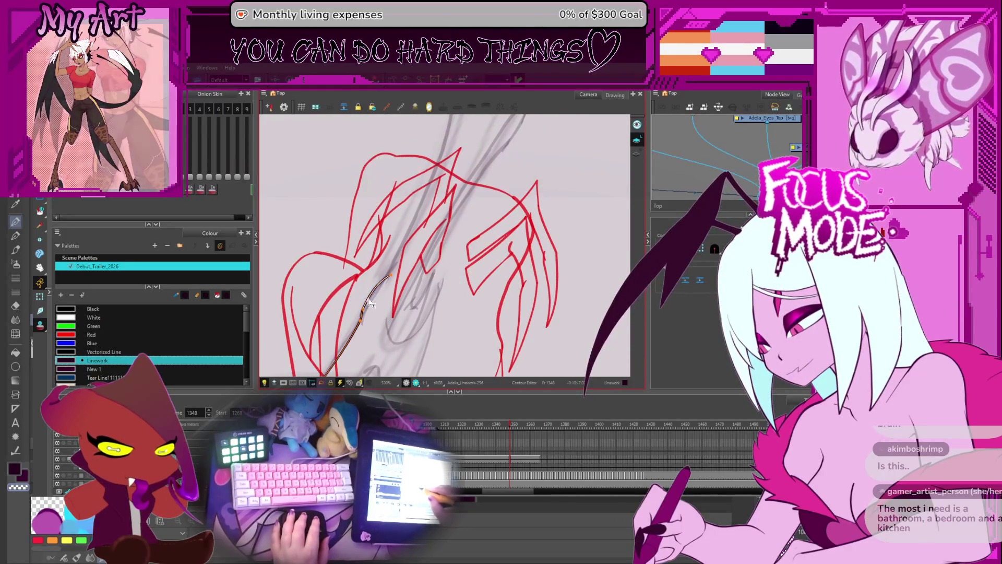
pyautogui.click(375, 300)
pyautogui.moveTo(375, 301)
pyautogui.mouseDown()
pyautogui.moveTo(417, 317)
pyautogui.moveTo(472, 309)
pyautogui.mouseUp()
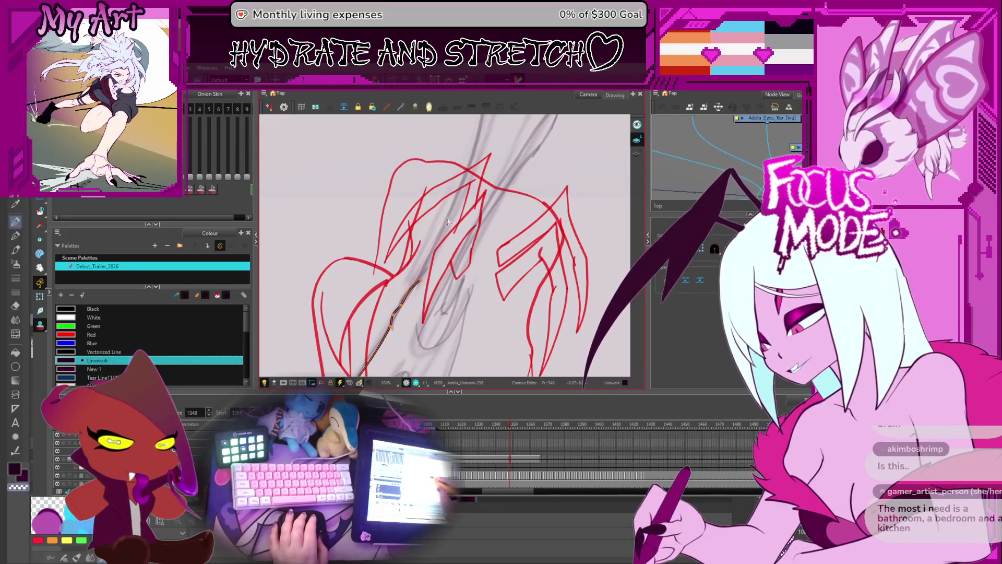
pyautogui.scroll(-3, 453, 217)
pyautogui.moveTo(415, 373)
pyautogui.mouseDown()
pyautogui.moveTo(414, 324)
pyautogui.moveTo(389, 300)
pyautogui.mouseUp()
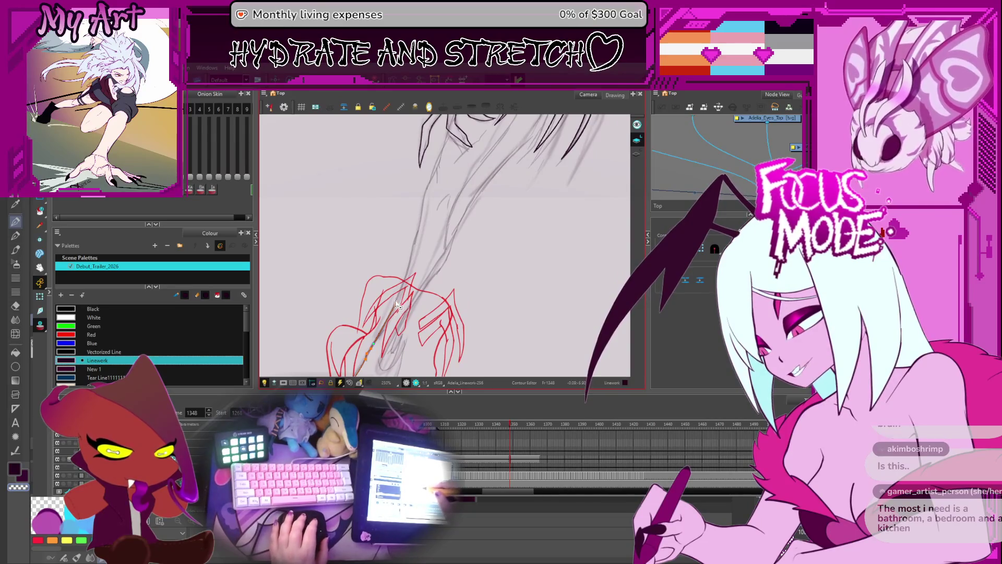
pyautogui.moveTo(434, 187); pyautogui.dragTo(437, 163)
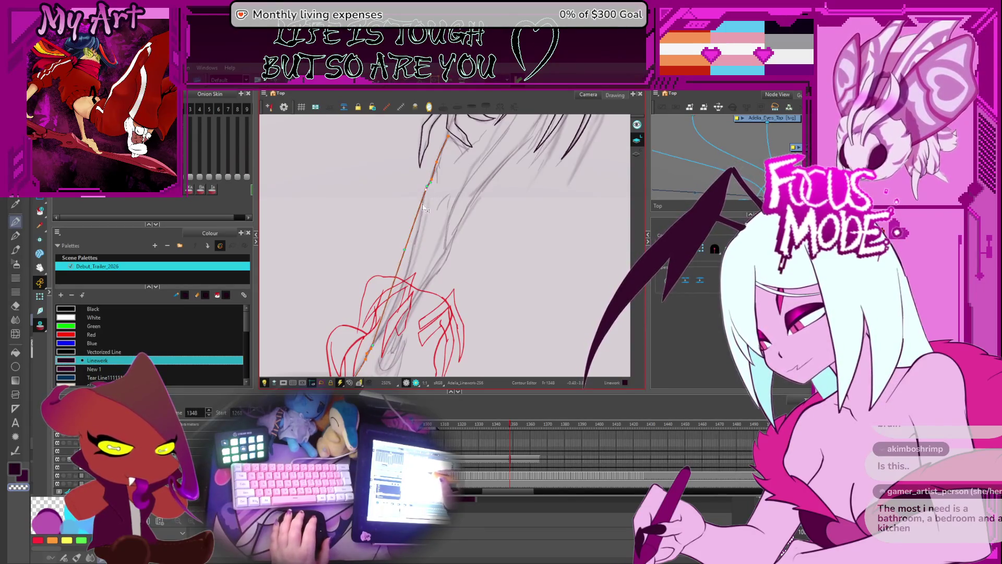
# Deselect the first leg line and pencil a second outline up the inner leg, redoing it once.
pyautogui.scroll(-3, 425, 223)
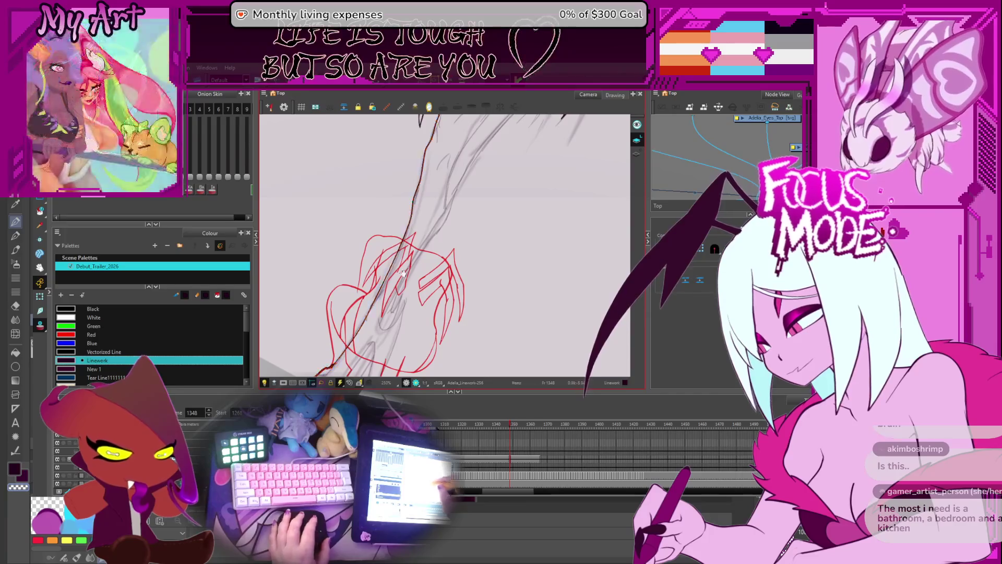
pyautogui.scroll(-2, 410, 222)
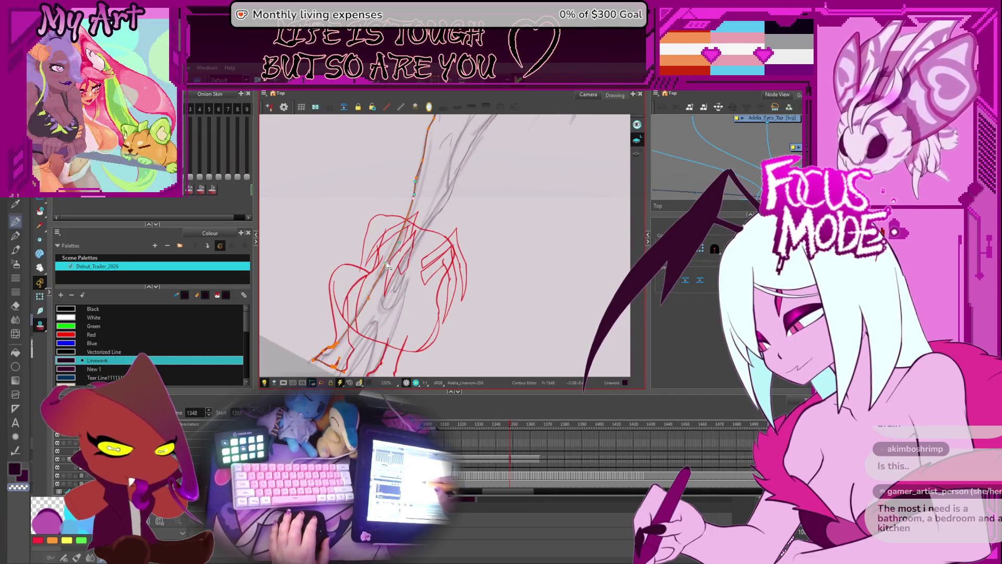
pyautogui.scroll(3, 393, 264)
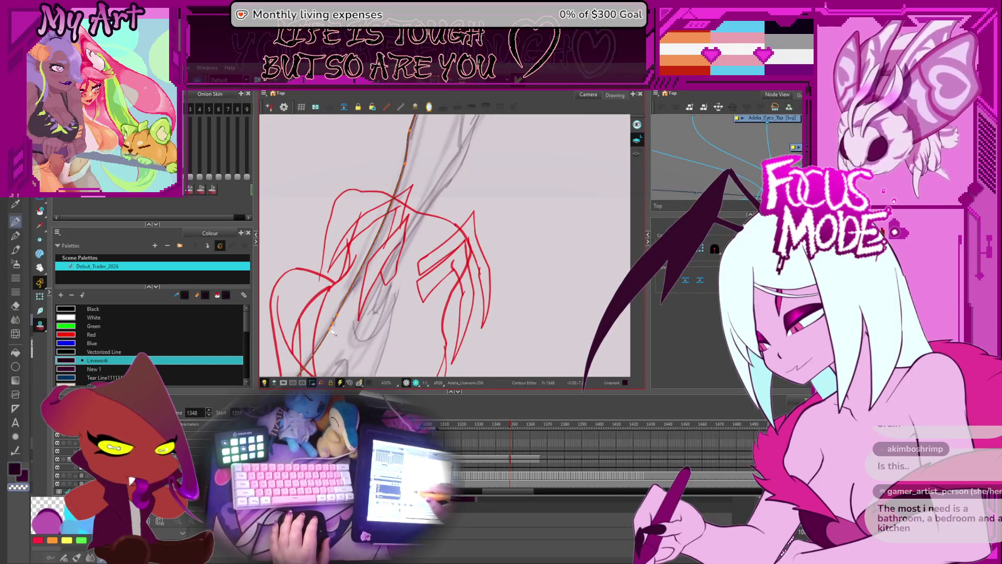
pyautogui.moveTo(363, 258); pyautogui.dragTo(360, 267)
pyautogui.scroll(2, 359, 266)
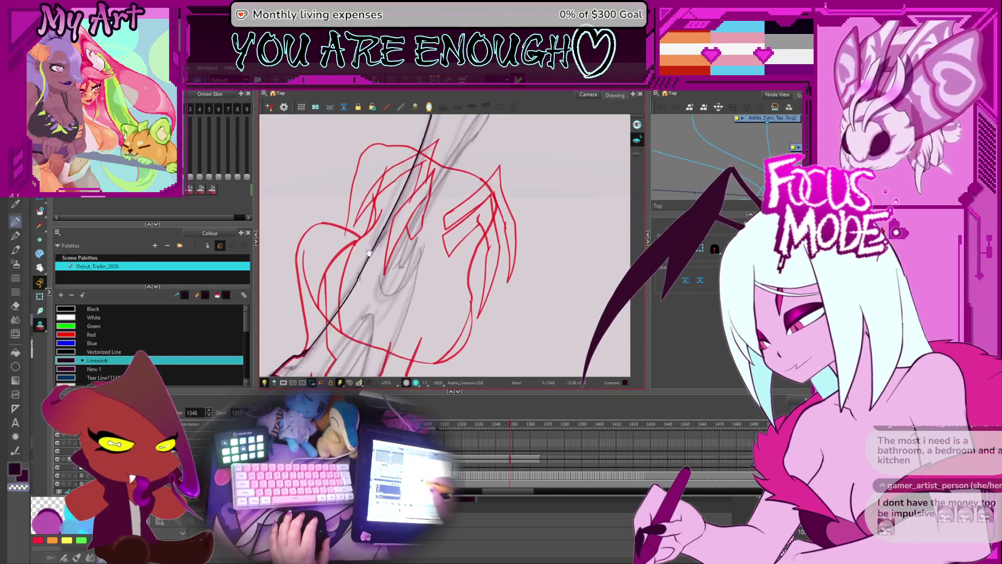
pyautogui.scroll(-1, 357, 250)
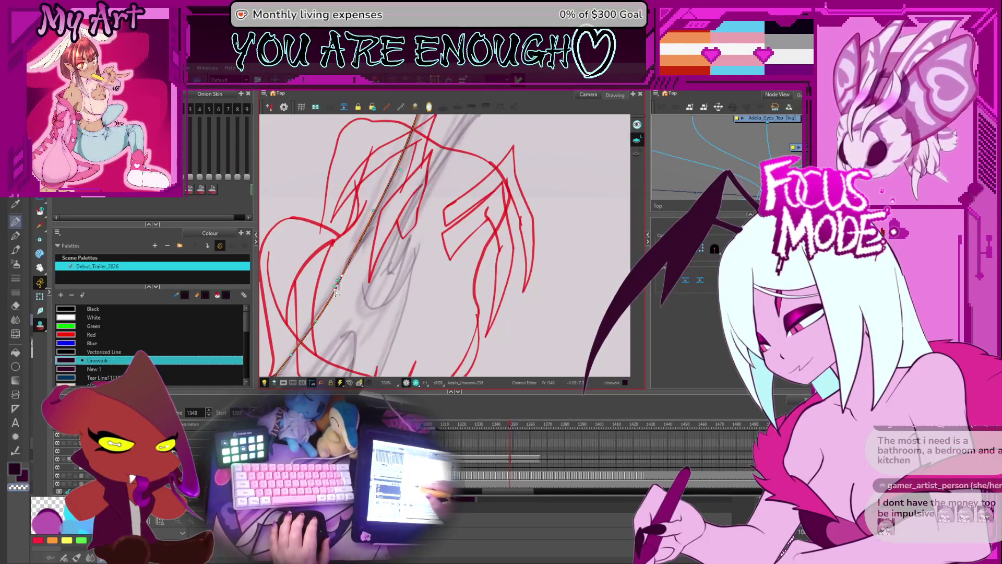
pyautogui.click(340, 274)
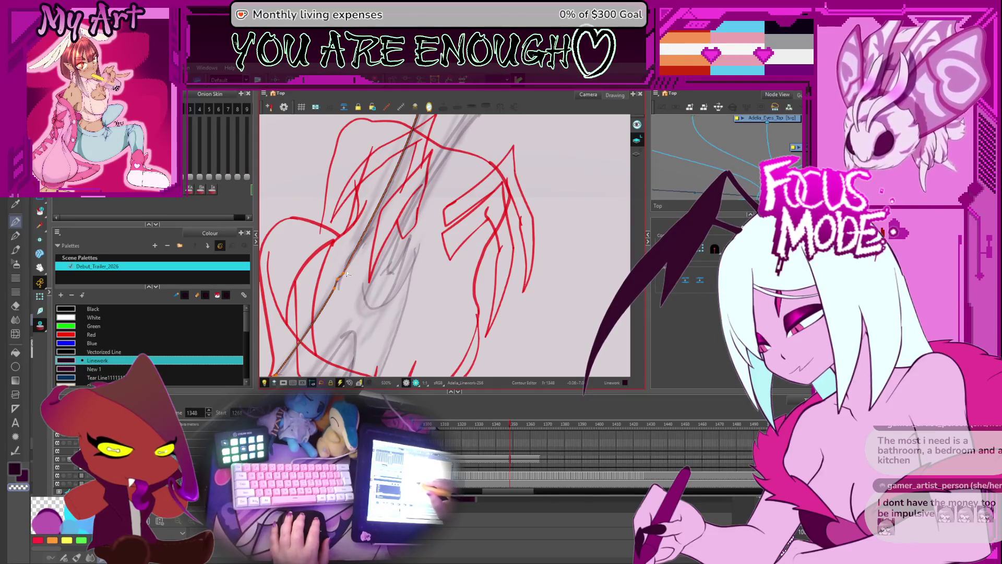
pyautogui.moveTo(433, 292)
pyautogui.mouseDown()
pyautogui.moveTo(445, 310)
pyautogui.moveTo(396, 361)
pyautogui.mouseUp()
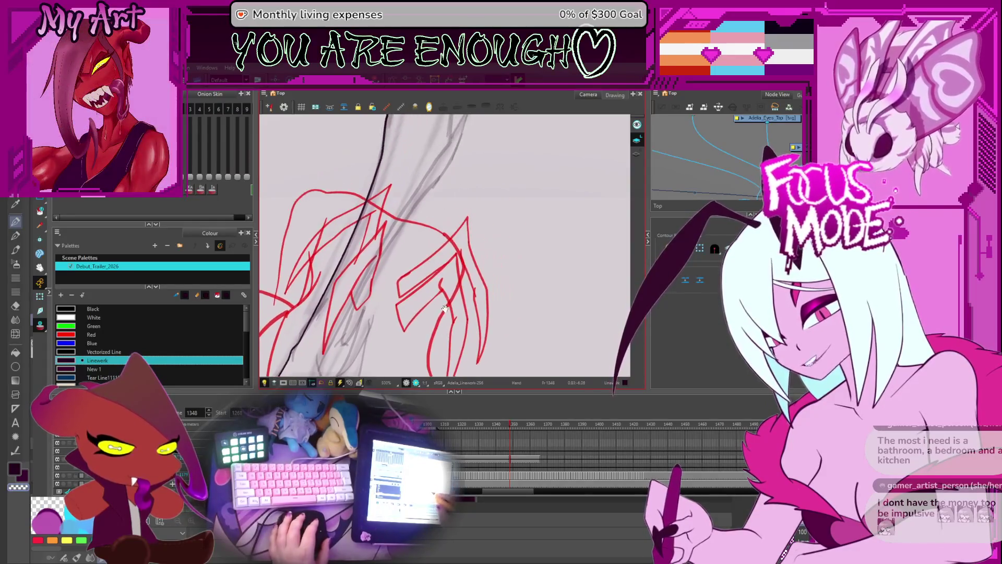
pyautogui.moveTo(476, 281)
pyautogui.mouseDown()
pyautogui.moveTo(464, 271)
pyautogui.moveTo(474, 259)
pyautogui.mouseUp()
pyautogui.scroll(-2, 450, 248)
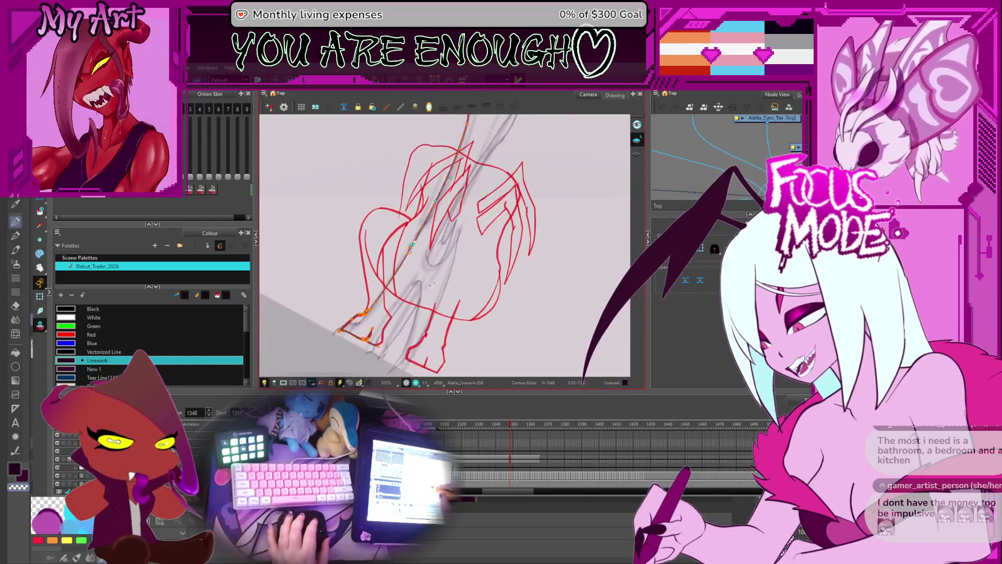
pyautogui.scroll(2, 450, 248)
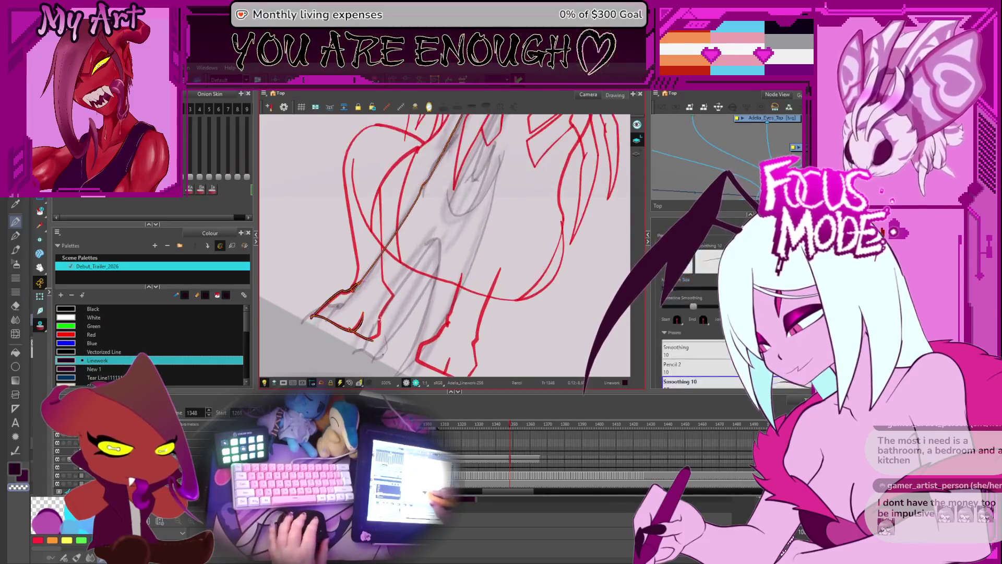
pyautogui.moveTo(364, 331)
pyautogui.mouseDown()
pyautogui.moveTo(349, 347)
pyautogui.moveTo(360, 342)
pyautogui.mouseUp()
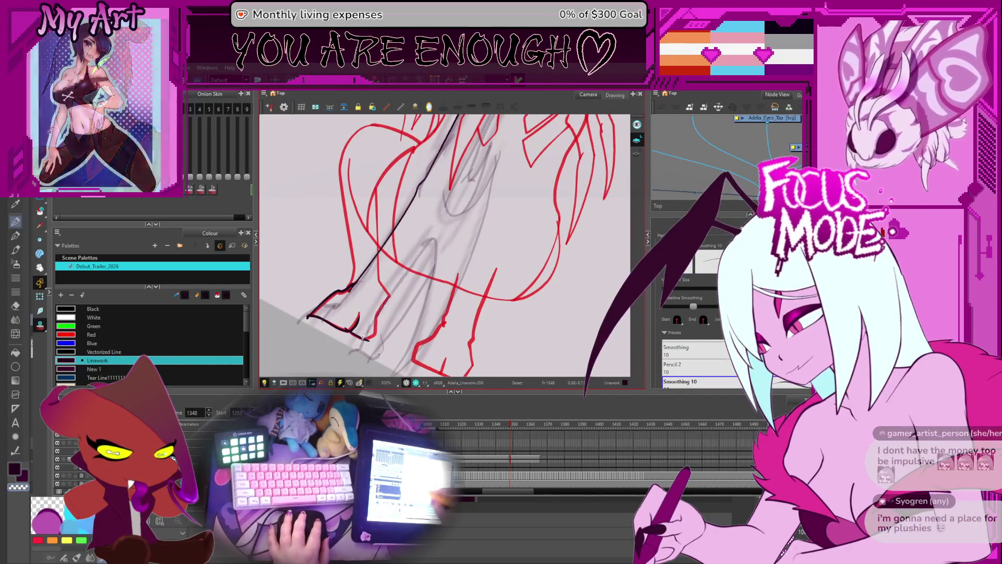
pyautogui.moveTo(365, 339); pyautogui.dragTo(450, 208)
pyautogui.hotkey('ctrl', 'z')
pyautogui.moveTo(366, 340); pyautogui.dragTo(460, 202)
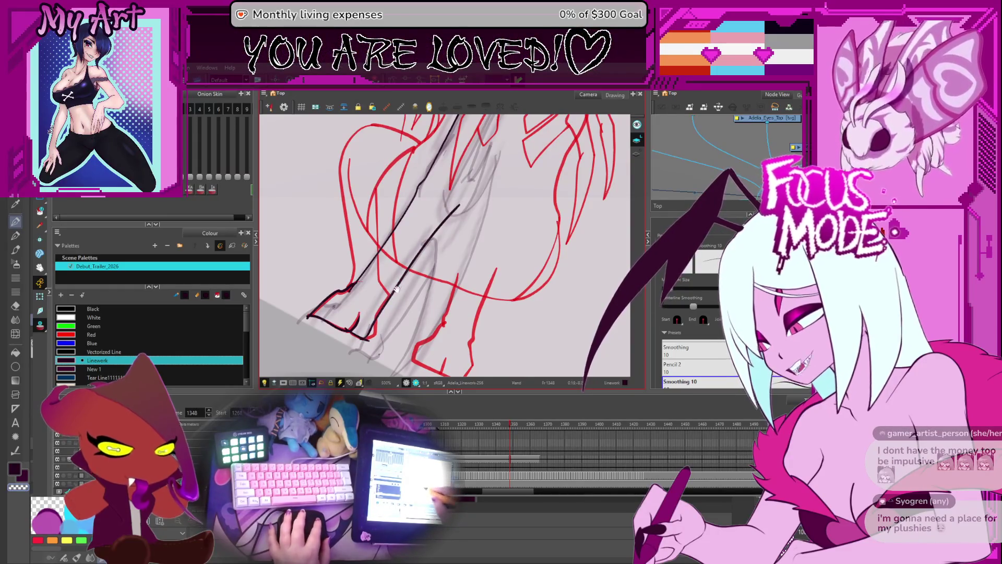
# Trim and adjust the top end of the new inner leg stroke.
pyautogui.hotkey('alt', 't')
pyautogui.click(442, 230)
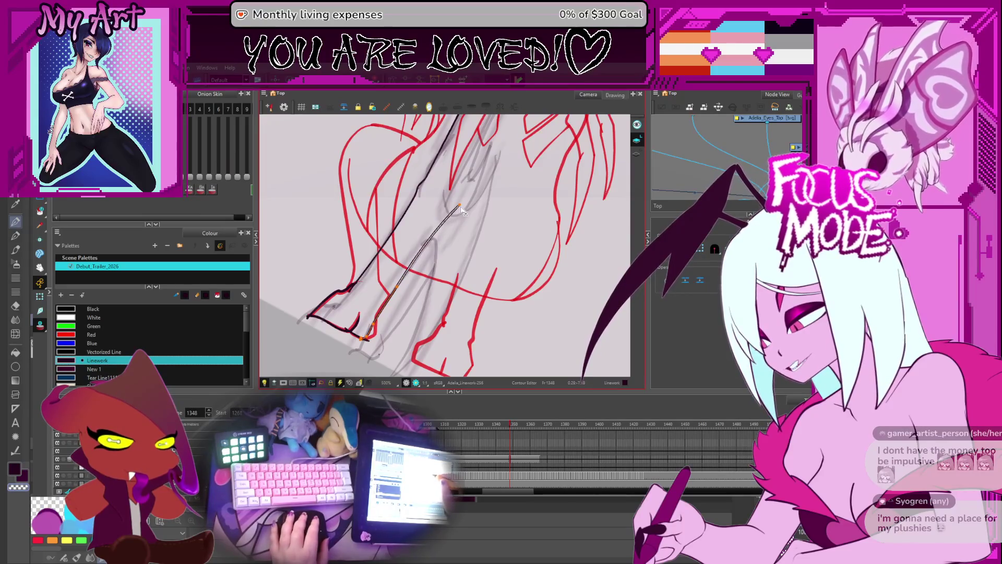
pyautogui.moveTo(459, 207); pyautogui.dragTo(452, 204)
pyautogui.click(398, 288)
pyautogui.scroll(-1, 453, 319)
pyautogui.hotkey('alt', 's')
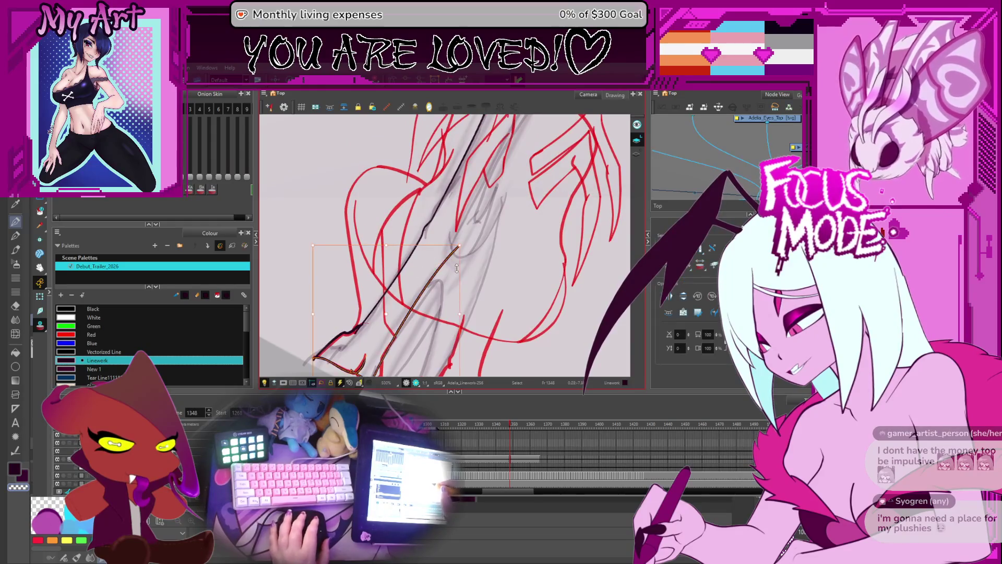
pyautogui.scroll(-1, 453, 320)
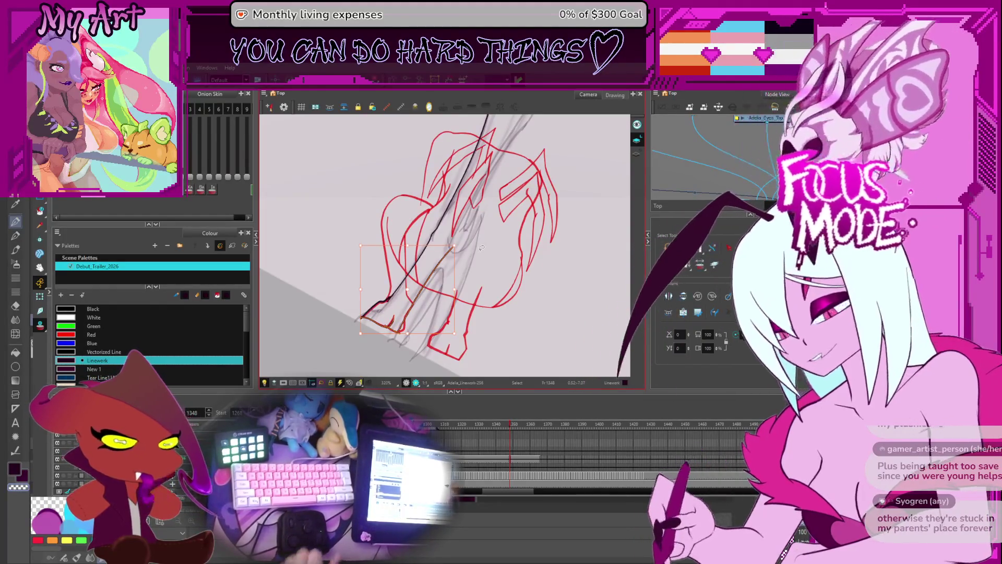
# Turn the view upright and select the inner leg curve for point editing.
pyautogui.moveTo(422, 267)
pyautogui.mouseDown()
pyautogui.moveTo(453, 257)
pyautogui.moveTo(398, 262)
pyautogui.moveTo(462, 285)
pyautogui.moveTo(436, 302)
pyautogui.moveTo(423, 282)
pyautogui.moveTo(481, 334)
pyautogui.mouseUp()
pyautogui.scroll(2, 443, 256)
pyautogui.hotkey('alt', 'b')
pyautogui.scroll(1, 422, 311)
pyautogui.scroll(-5, 447, 275)
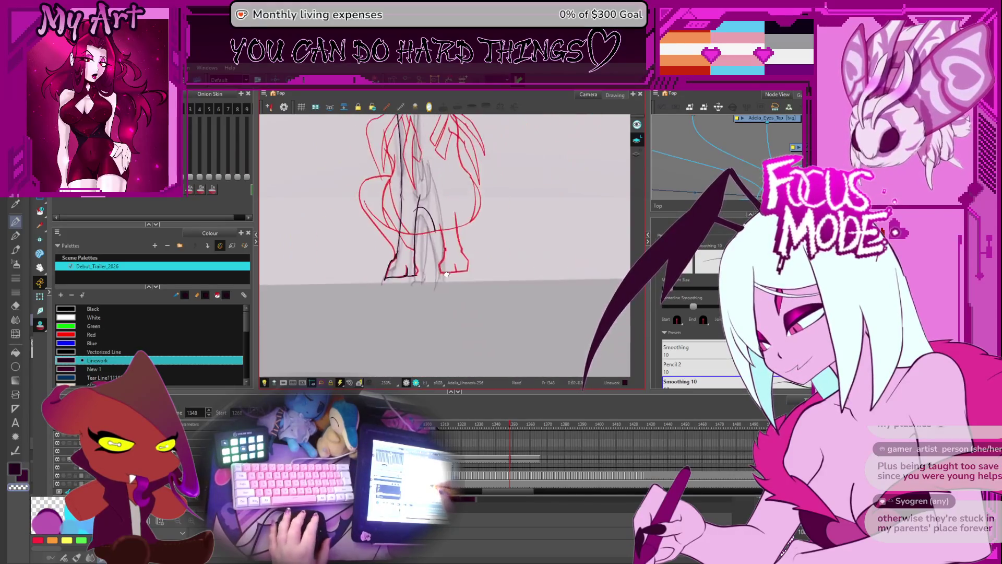
pyautogui.scroll(3, 446, 275)
pyautogui.hotkey('alt', 'q')
pyautogui.click(439, 246)
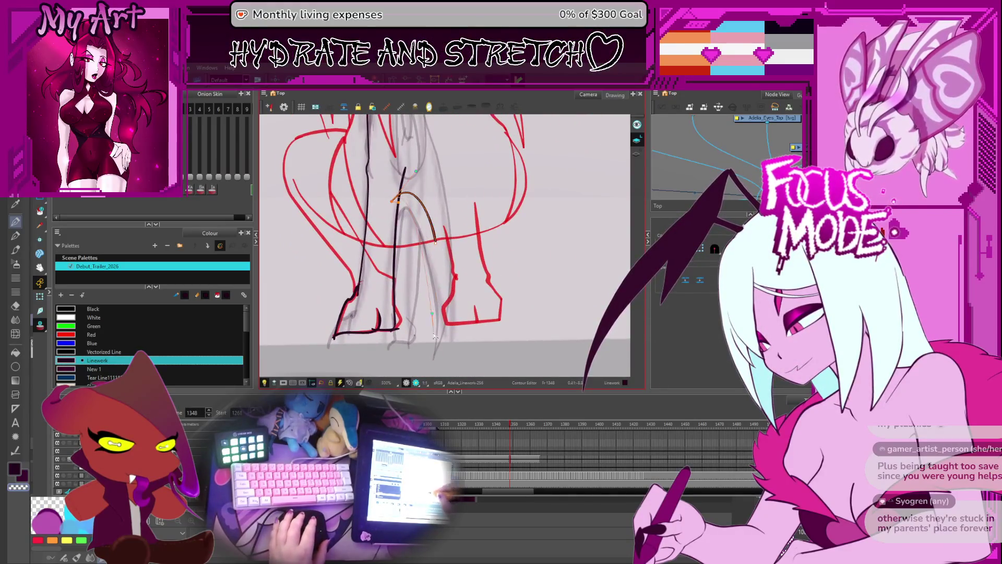
# Extend the inner leg curve down to the foot and bow it outward to match the sketch.
pyautogui.moveTo(436, 355); pyautogui.dragTo(436, 351)
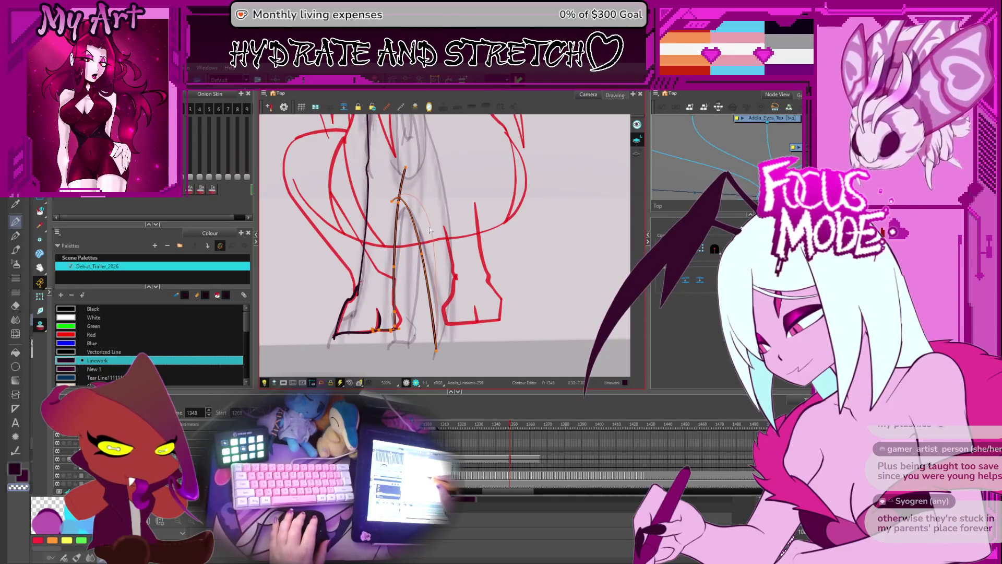
pyautogui.moveTo(429, 237)
pyautogui.mouseDown()
pyautogui.moveTo(422, 221)
pyautogui.moveTo(421, 231)
pyautogui.moveTo(460, 240)
pyautogui.moveTo(470, 261)
pyautogui.mouseUp()
pyautogui.press('space')
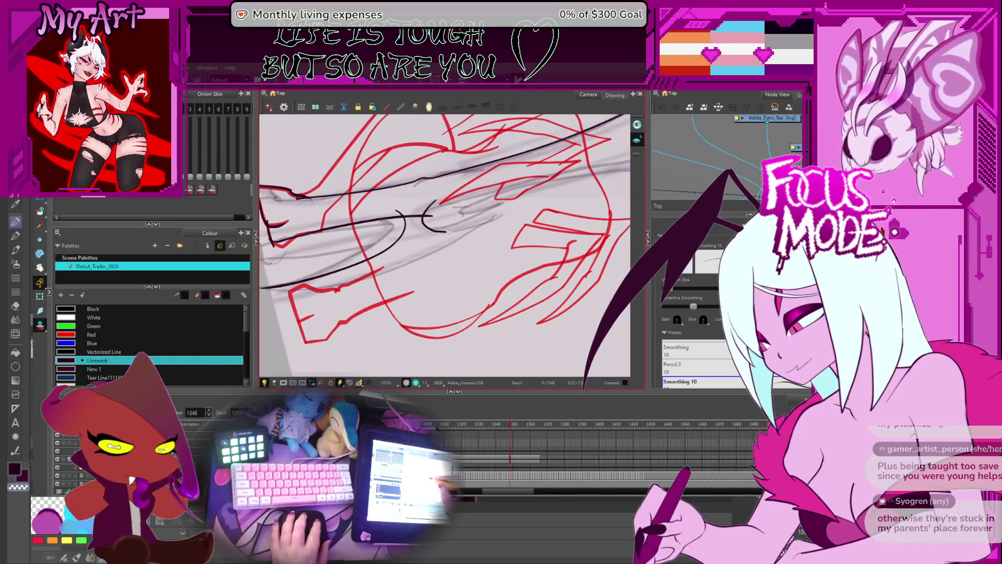
pyautogui.hotkey('alt', 's')
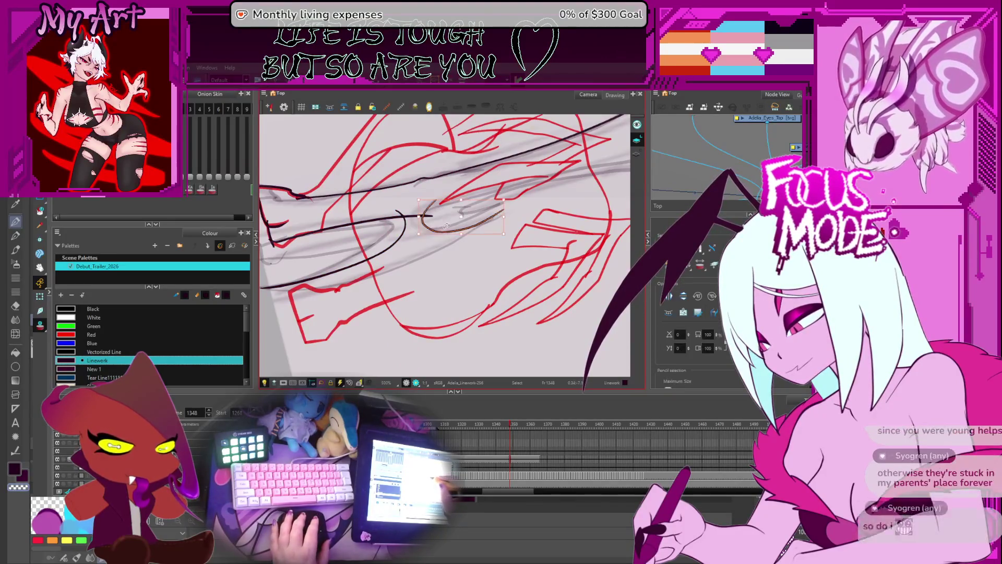
pyautogui.click(451, 226)
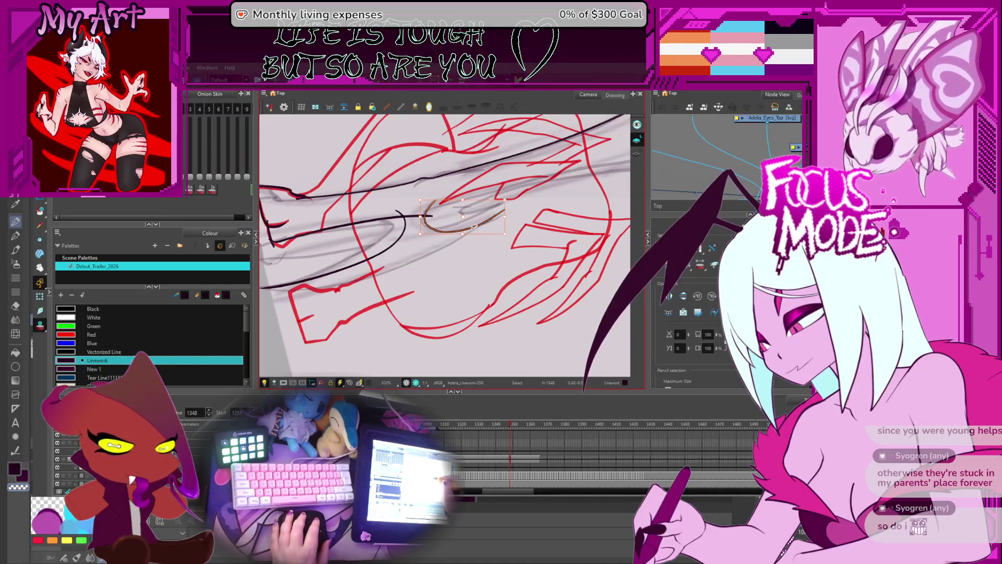
pyautogui.moveTo(477, 290)
pyautogui.mouseDown()
pyautogui.moveTo(509, 290)
pyautogui.moveTo(533, 271)
pyautogui.mouseUp()
# Ink a long line up along the winged limb and trim its overshooting tip.
pyautogui.hotkey('alt', '/')
pyautogui.moveTo(337, 336); pyautogui.dragTo(333, 339)
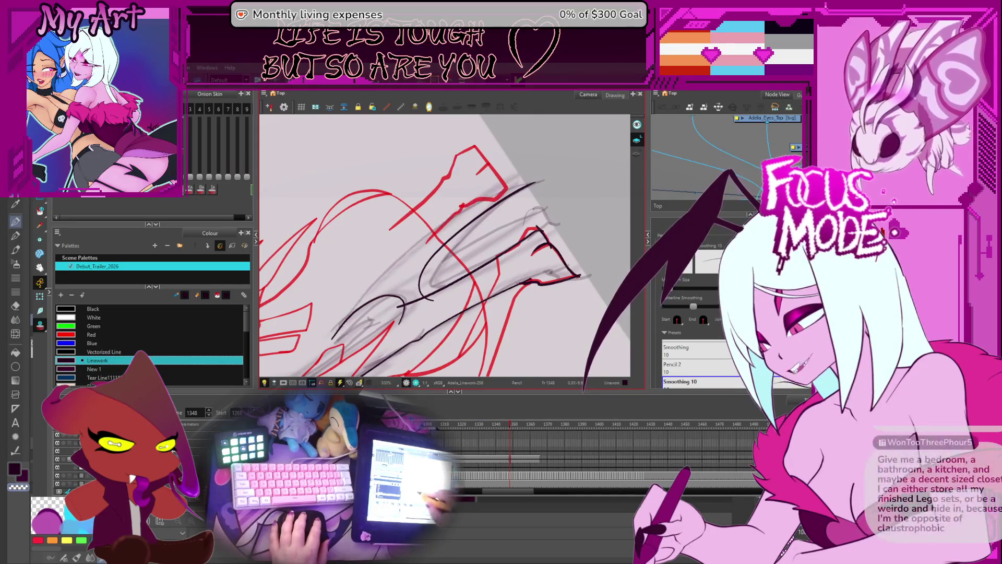
pyautogui.moveTo(338, 330); pyautogui.dragTo(556, 178)
pyautogui.moveTo(335, 338)
pyautogui.mouseDown()
pyautogui.moveTo(573, 170)
pyautogui.moveTo(522, 173)
pyautogui.mouseUp()
pyautogui.hotkey('alt', 't')
pyautogui.moveTo(484, 205)
pyautogui.mouseDown()
pyautogui.moveTo(488, 182)
pyautogui.moveTo(471, 207)
pyautogui.mouseUp()
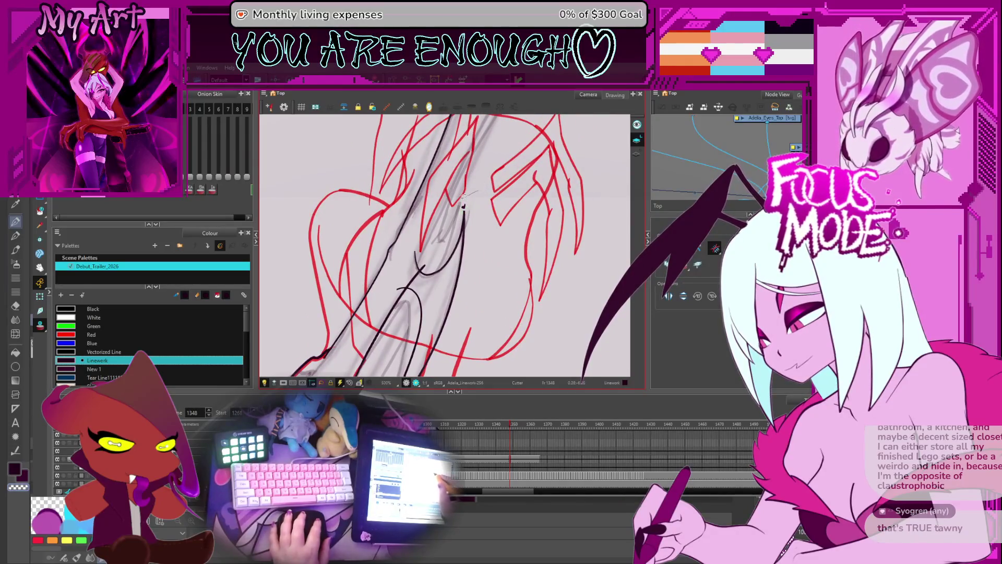
pyautogui.moveTo(459, 201)
pyautogui.mouseDown()
pyautogui.moveTo(436, 306)
pyautogui.moveTo(421, 291)
pyautogui.mouseUp()
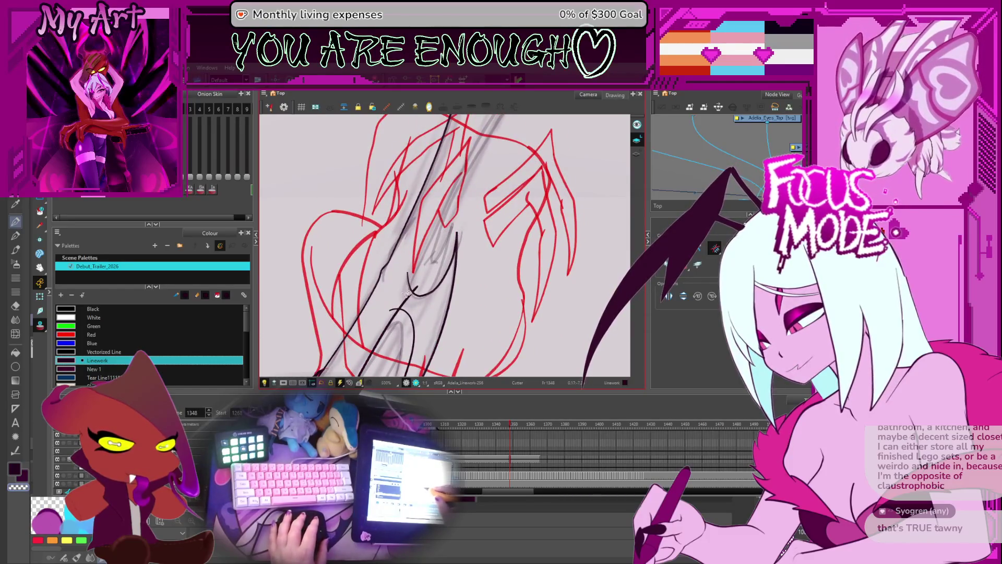
pyautogui.hotkey('alt', 'x')
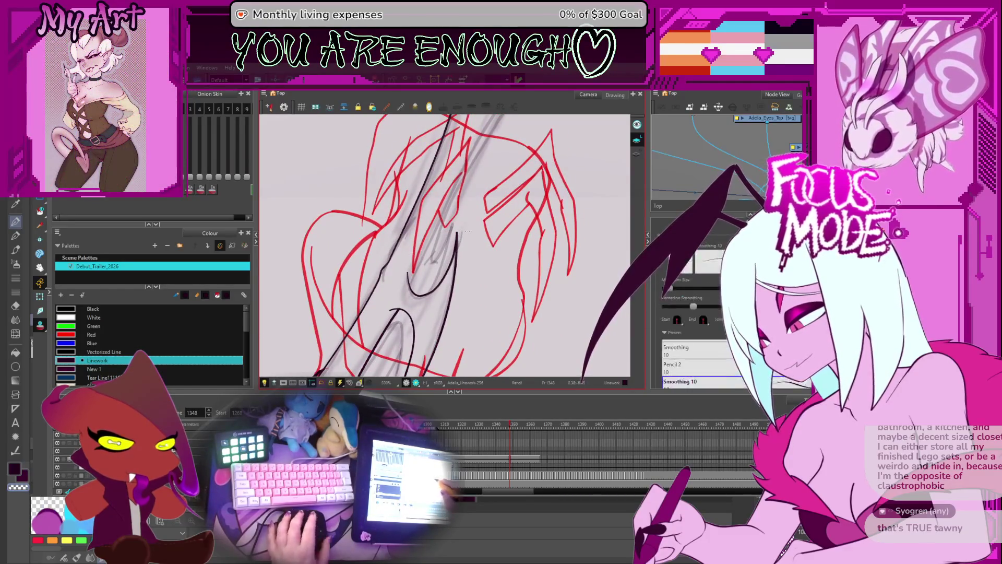
# Lengthen the upper end of the lower dark arm stroke with the Contour Editor.
pyautogui.press('2')
pyautogui.press('2')
pyautogui.scroll(2, 460, 245)
pyautogui.moveTo(459, 246)
pyautogui.mouseDown()
pyautogui.moveTo(470, 255)
pyautogui.moveTo(421, 236)
pyautogui.mouseUp()
pyautogui.scroll(1, 470, 256)
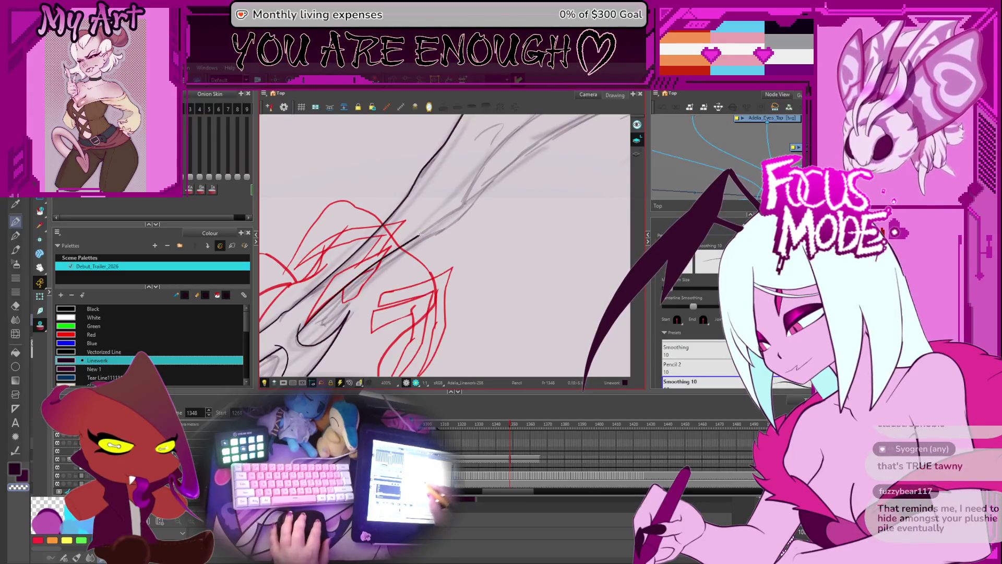
pyautogui.moveTo(459, 208); pyautogui.dragTo(409, 266)
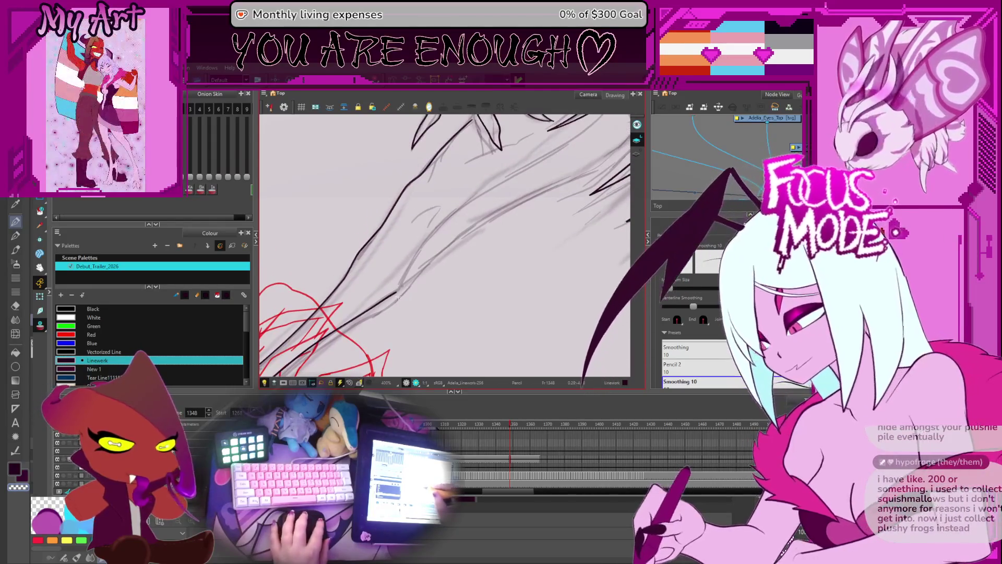
pyautogui.hotkey('alt', 'q')
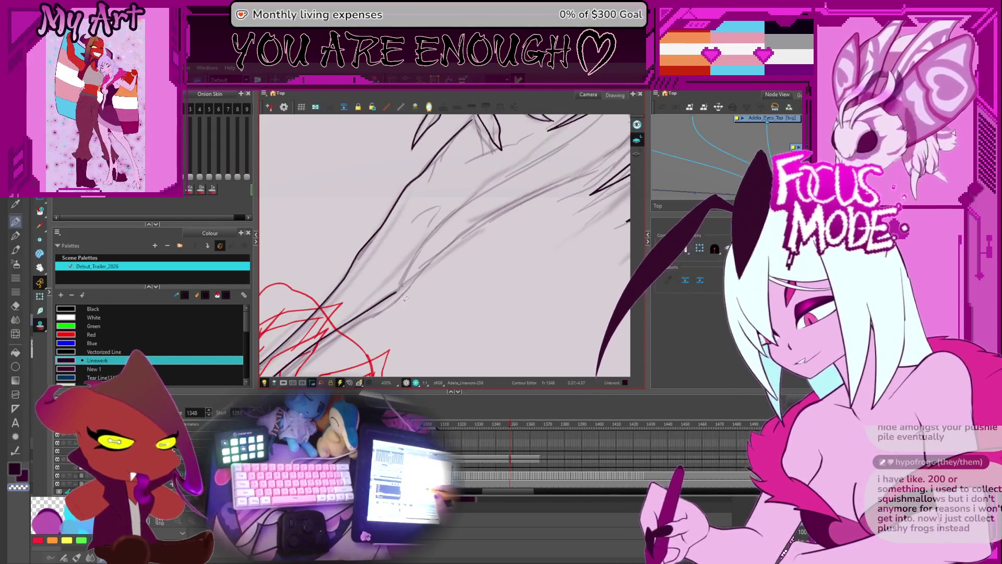
pyautogui.click(395, 293)
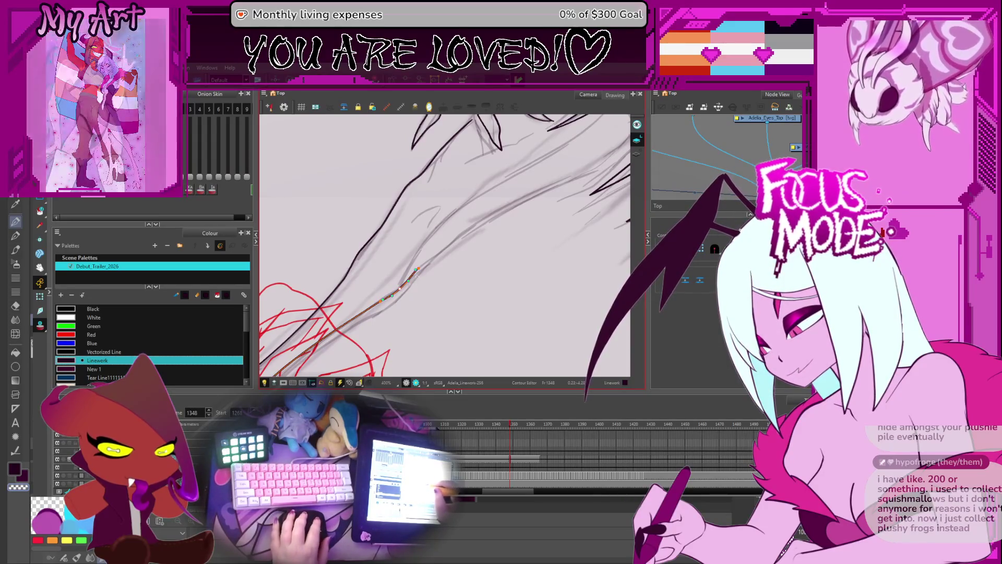
pyautogui.moveTo(417, 269); pyautogui.dragTo(470, 207)
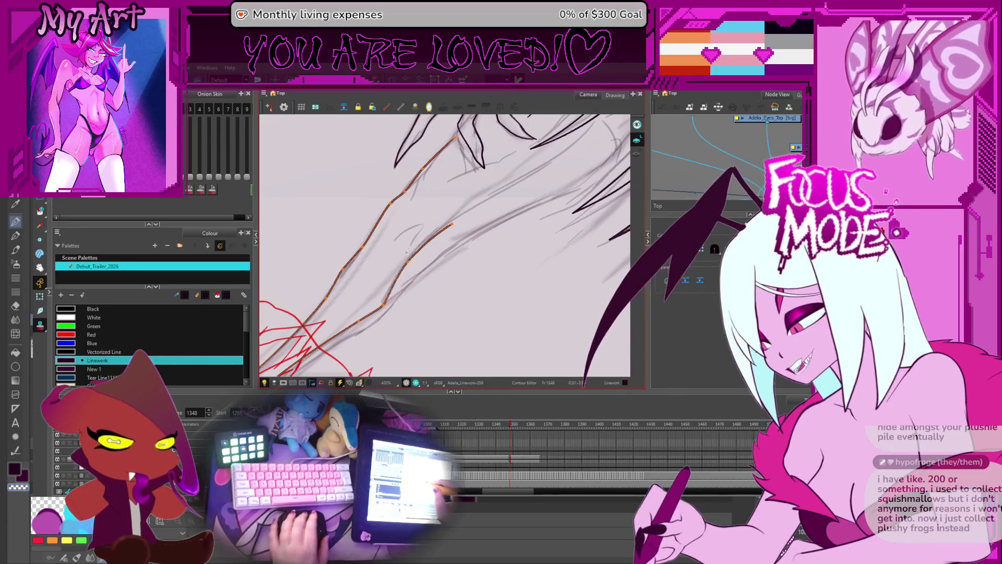
# Pull the short wrist stroke's end out along the arm to join the long line.
pyautogui.moveTo(299, 375); pyautogui.dragTo(358, 309)
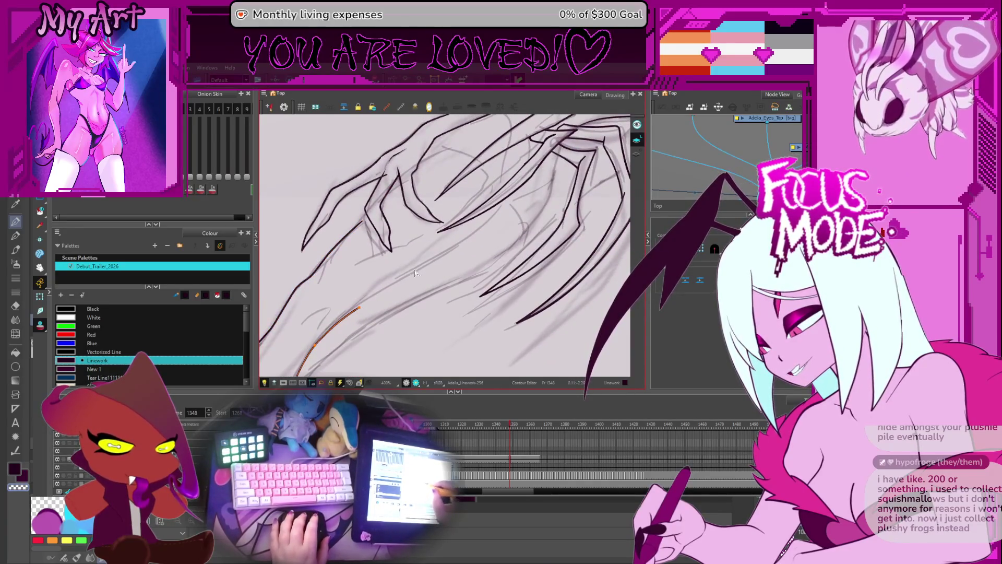
pyautogui.click(346, 317)
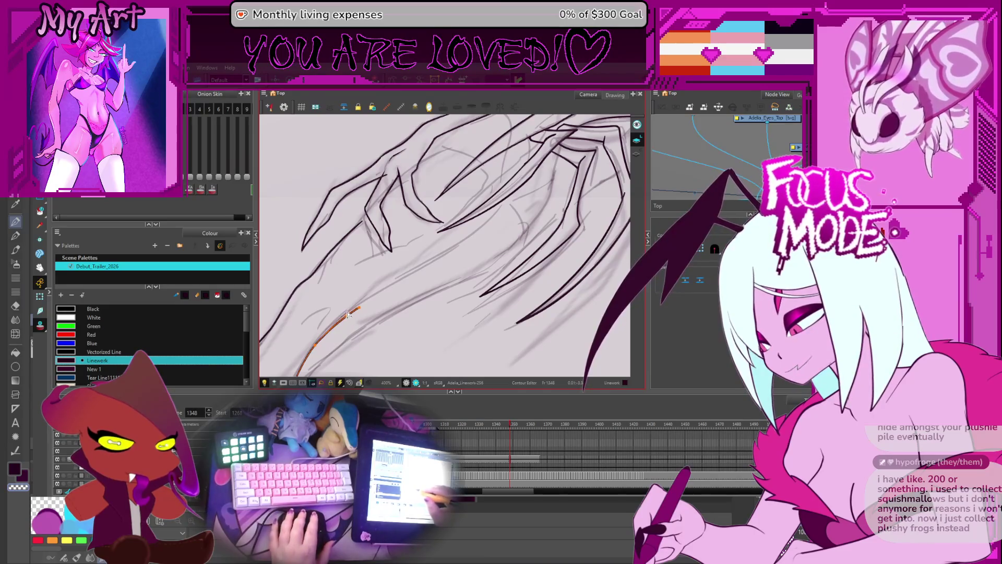
pyautogui.moveTo(358, 309)
pyautogui.mouseDown()
pyautogui.moveTo(501, 213)
pyautogui.moveTo(433, 280)
pyautogui.mouseUp()
pyautogui.click(433, 277)
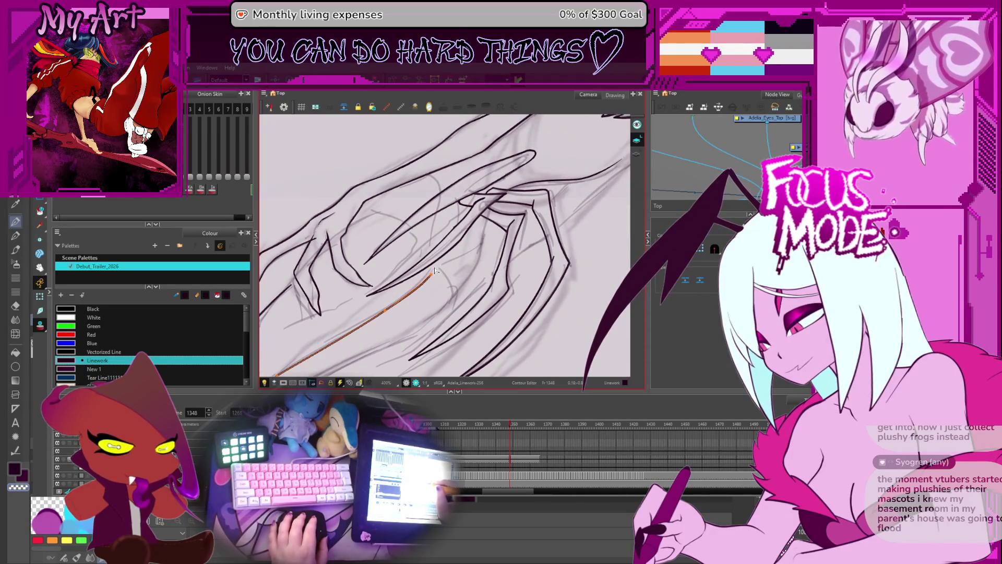
pyautogui.scroll(3, 435, 270)
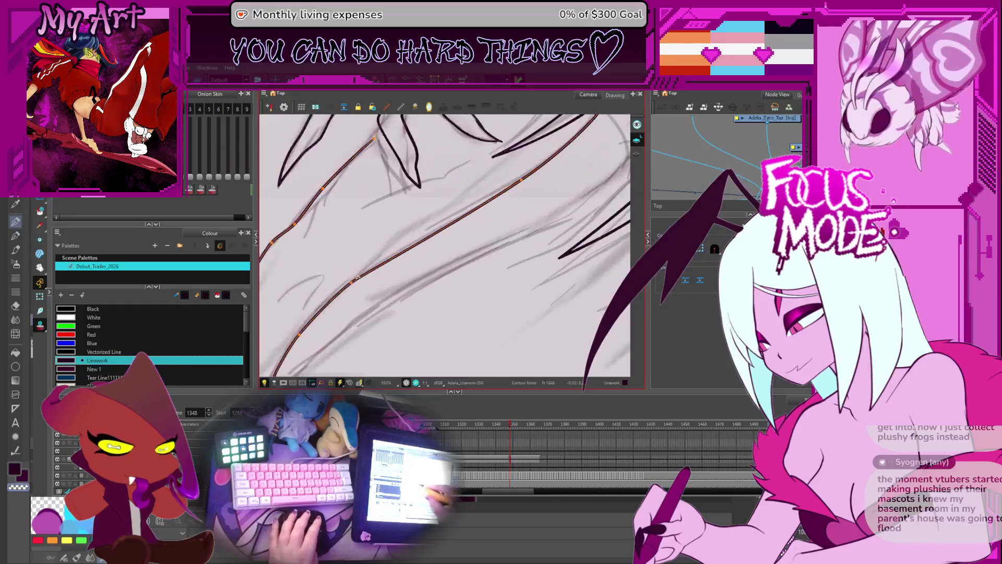
pyautogui.hotkey('alt', '/')
pyautogui.scroll(-5, 357, 277)
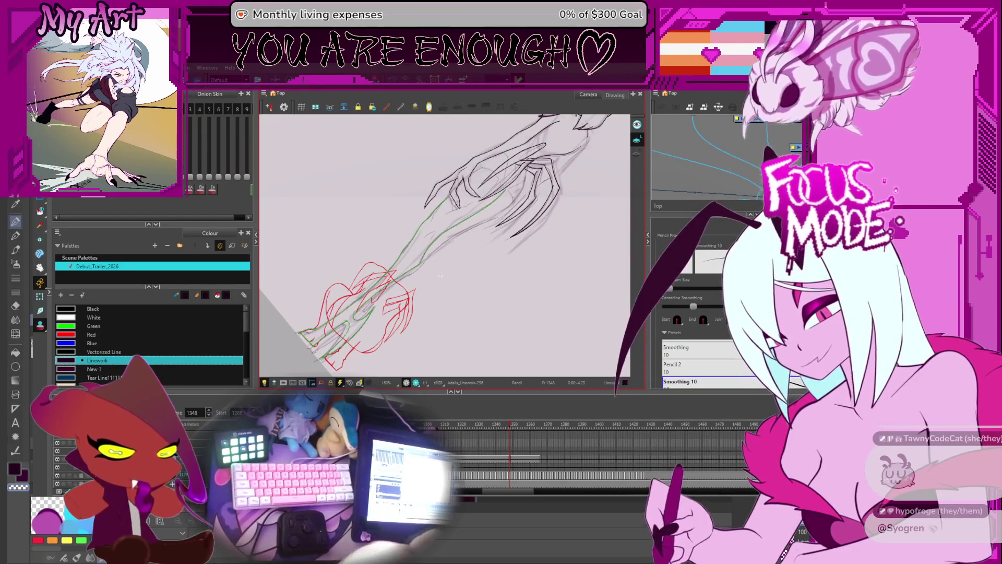
# Ink a long line over the green arm guides from the clawed hand down toward the feet.
pyautogui.moveTo(503, 190); pyautogui.dragTo(300, 332)
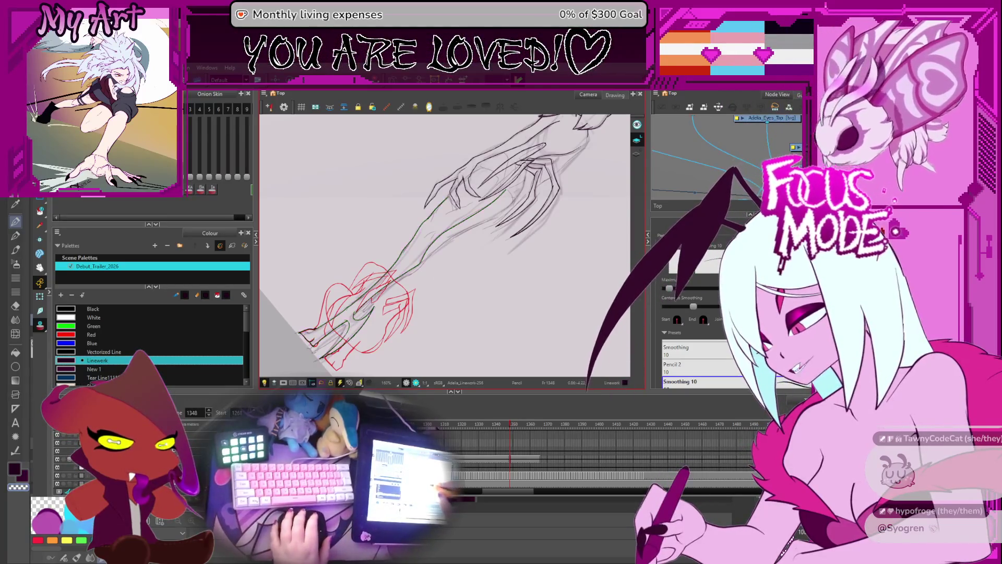
# Set the view upright and move a point on the hand's back contour.
pyautogui.moveTo(441, 262)
pyautogui.mouseDown()
pyautogui.moveTo(477, 277)
pyautogui.moveTo(500, 252)
pyautogui.mouseUp()
pyautogui.moveTo(514, 236)
pyautogui.mouseDown()
pyautogui.moveTo(448, 292)
pyautogui.moveTo(479, 295)
pyautogui.moveTo(482, 322)
pyautogui.moveTo(477, 265)
pyautogui.moveTo(456, 277)
pyautogui.mouseUp()
pyautogui.scroll(5, 455, 277)
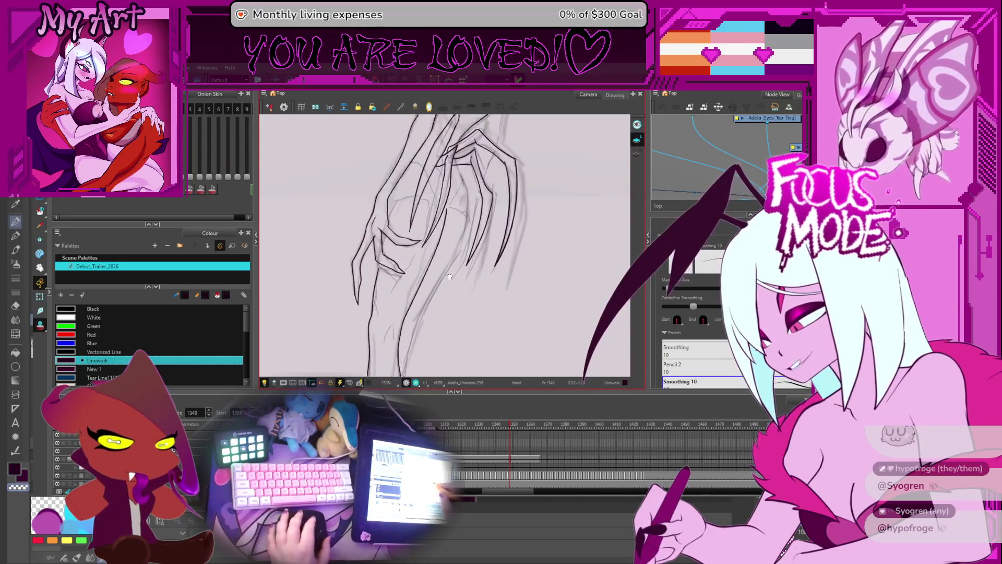
pyautogui.hotkey('alt', 'q')
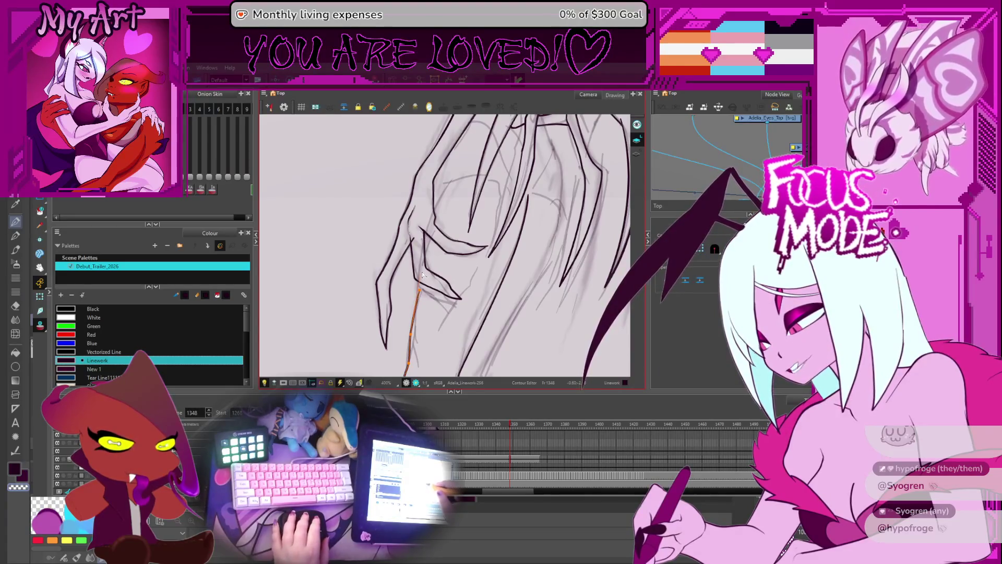
pyautogui.moveTo(449, 183); pyautogui.dragTo(449, 182)
pyautogui.scroll(-1, 436, 243)
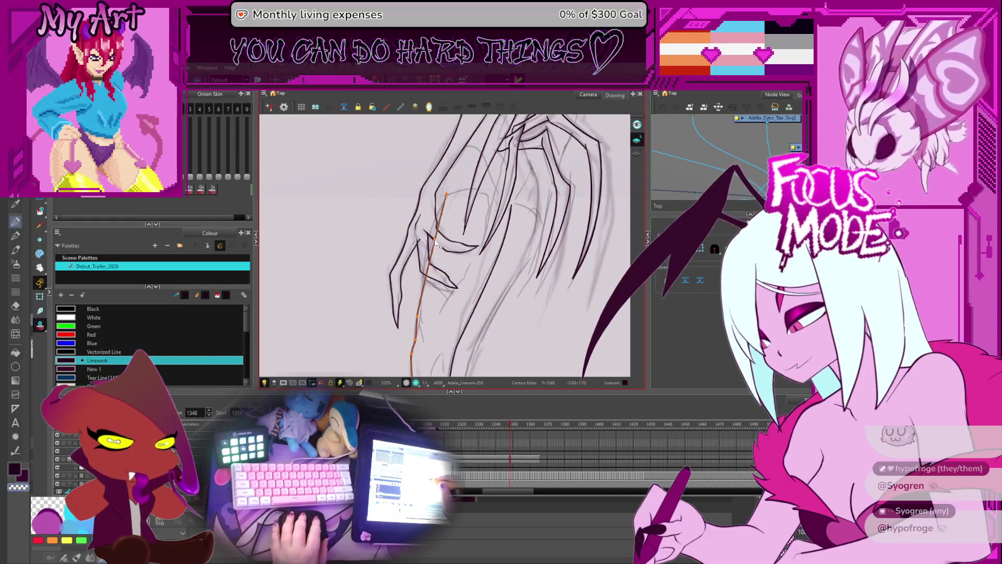
pyautogui.scroll(3, 433, 248)
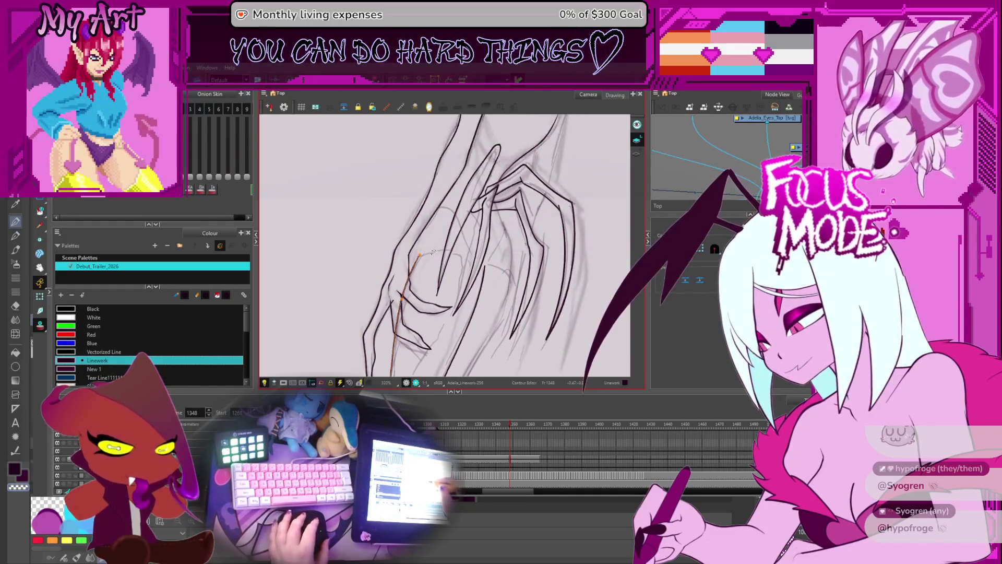
pyautogui.scroll(-2, 432, 254)
pyautogui.scroll(6, 412, 277)
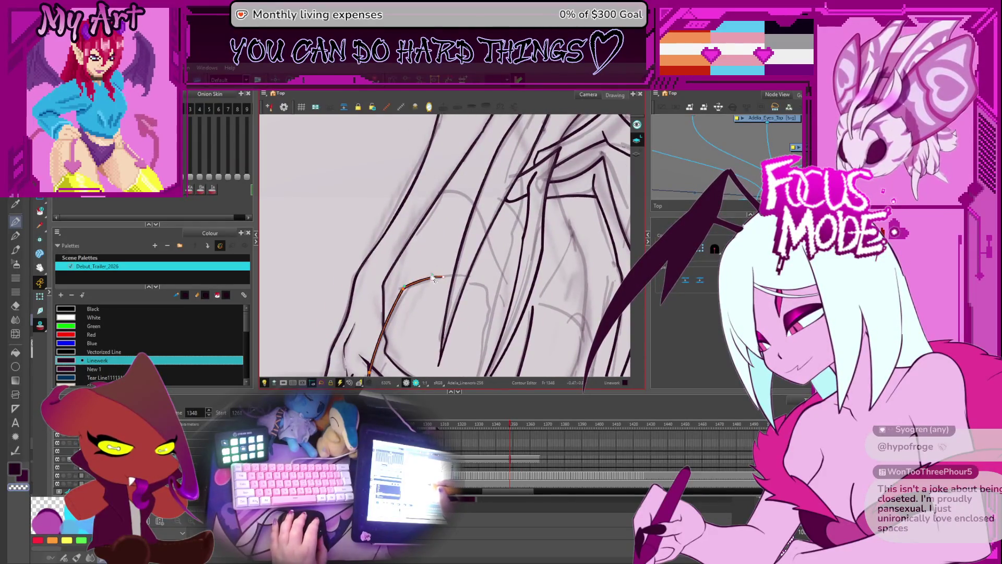
pyautogui.moveTo(442, 277); pyautogui.dragTo(418, 244)
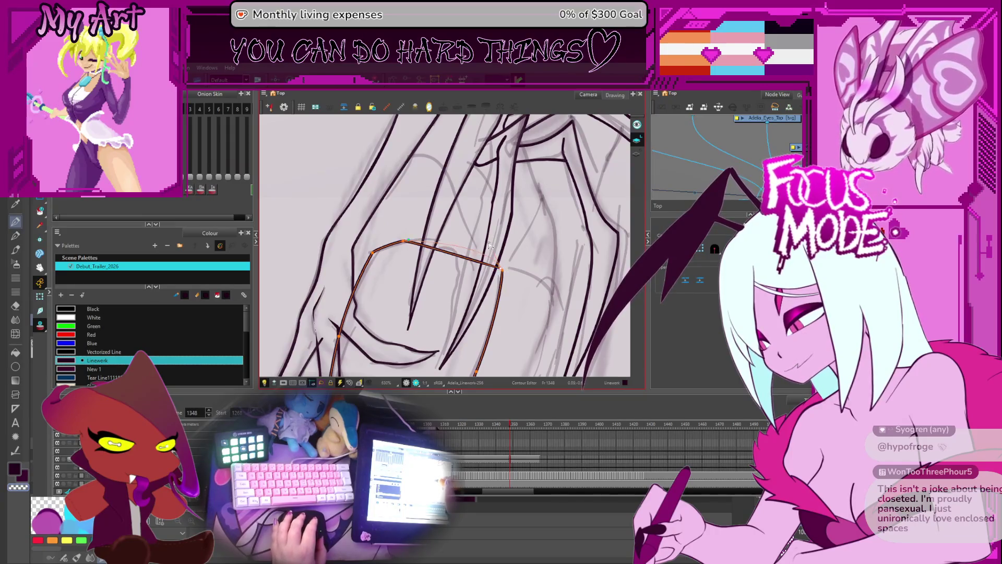
# Bend the straight top segment of the hand contour into a smooth arc.
pyautogui.moveTo(475, 234); pyautogui.dragTo(454, 244)
pyautogui.hotkey('alt', 'shift', 'q')
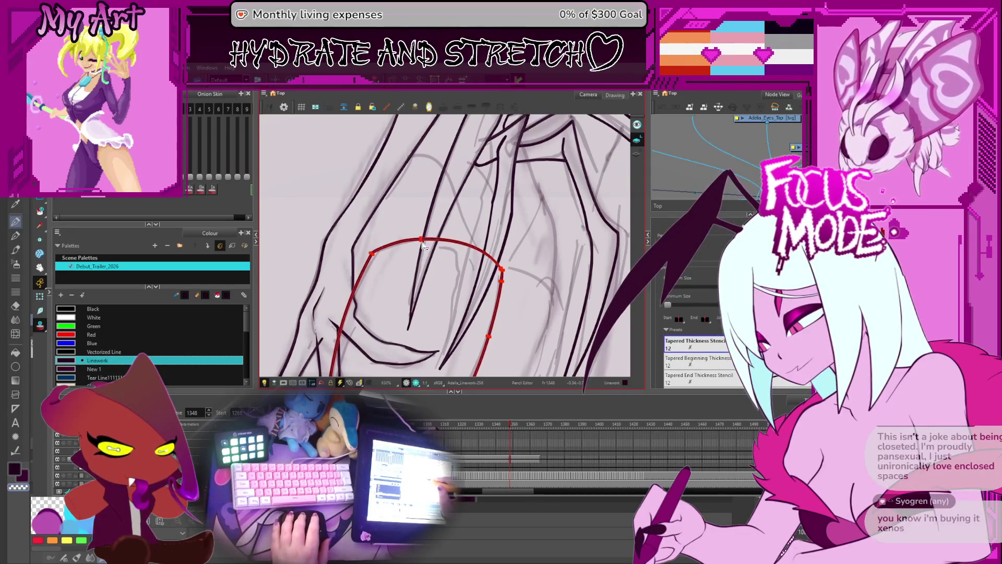
pyautogui.moveTo(423, 245); pyautogui.dragTo(442, 243)
pyautogui.moveTo(481, 270); pyautogui.dragTo(498, 268)
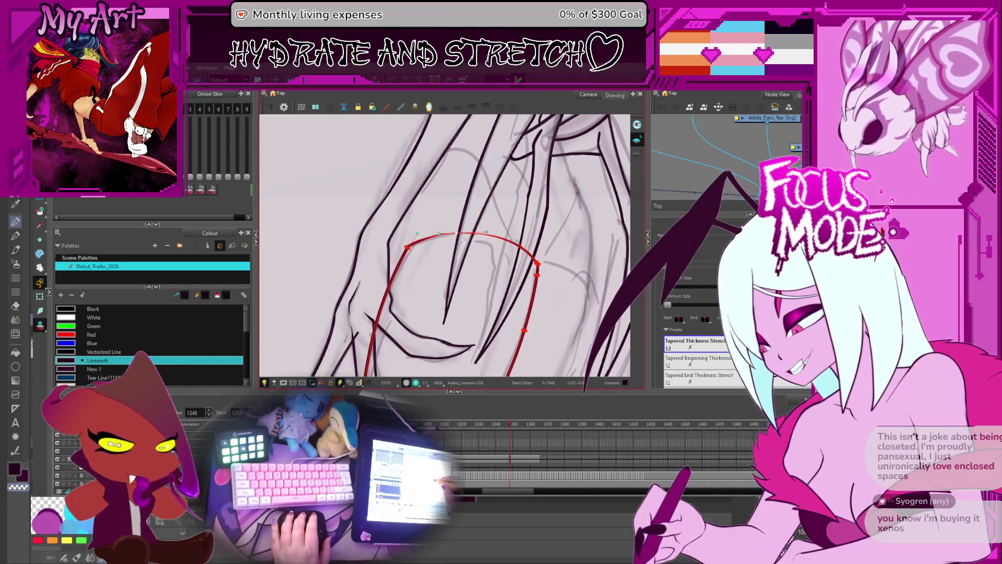
pyautogui.scroll(-3, 444, 250)
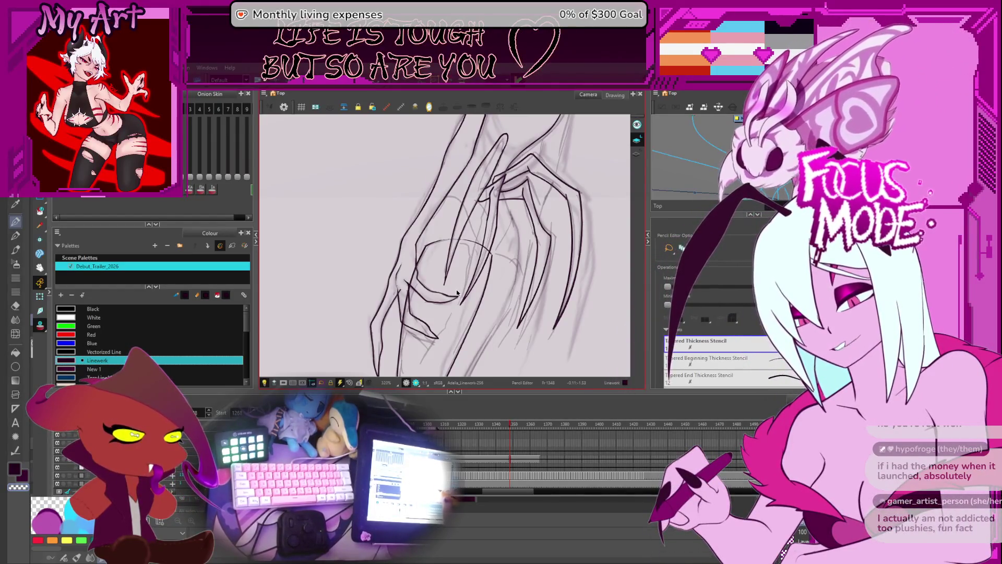
pyautogui.scroll(-1, 457, 293)
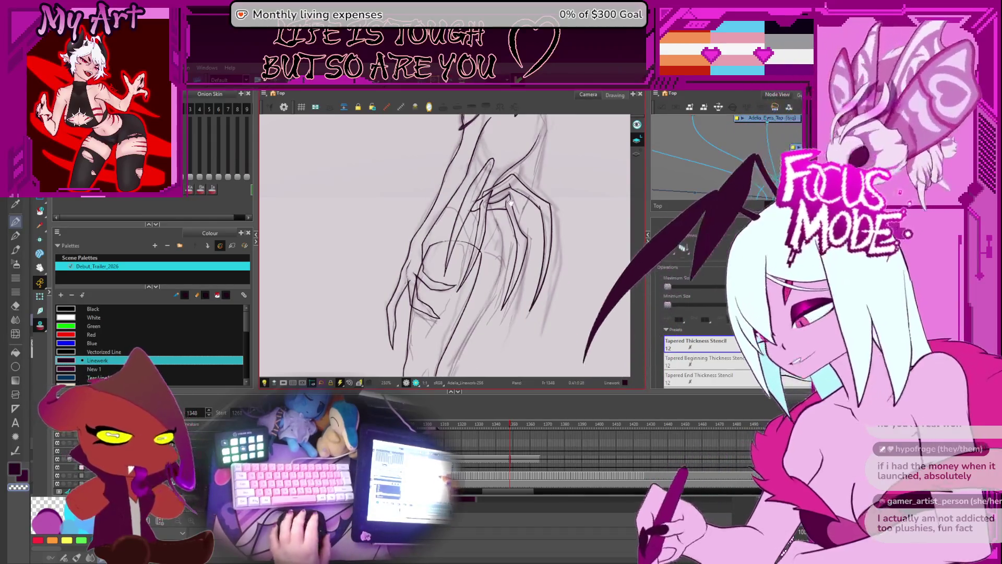
pyautogui.scroll(3, 511, 202)
pyautogui.scroll(-3, 474, 237)
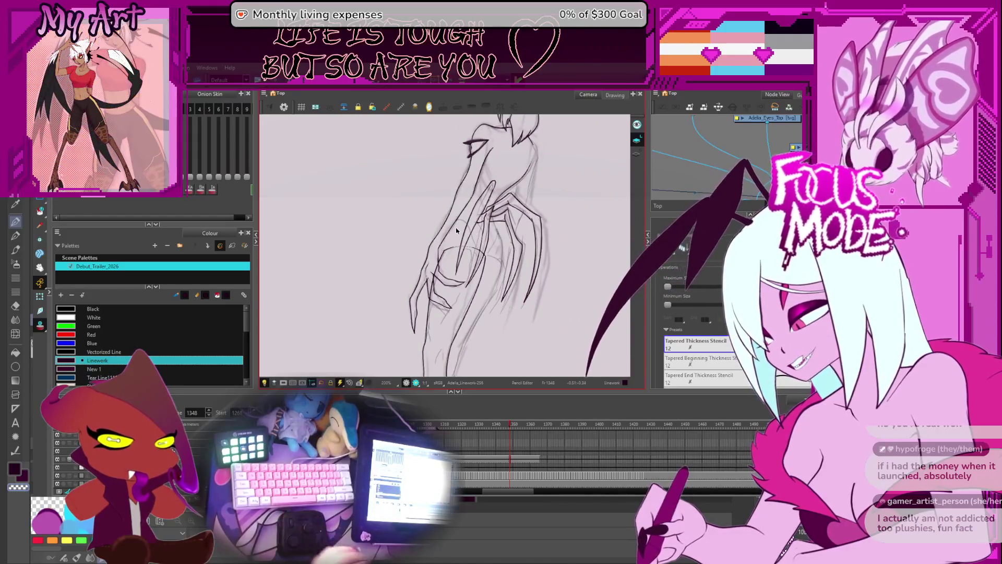